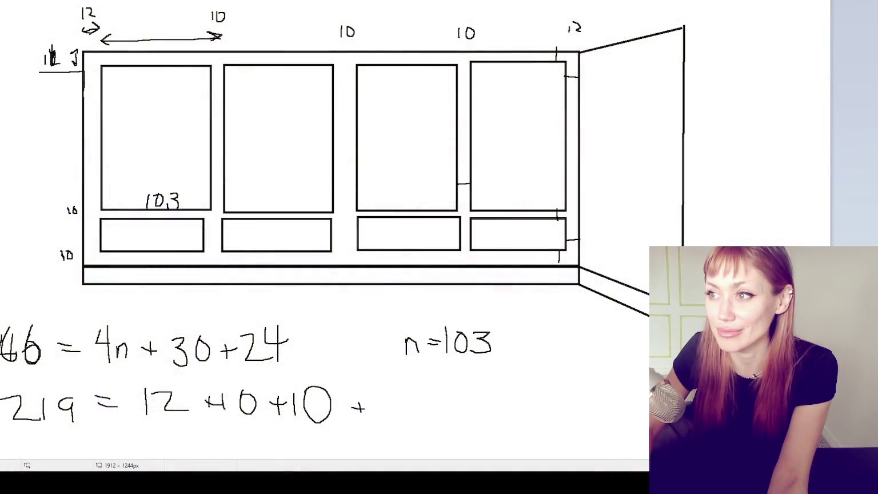
Step: Close Calculator and bring up the Save As dialog for the sketch, moving it aside
{"action": "left_click", "coordinate": [835, 70]}
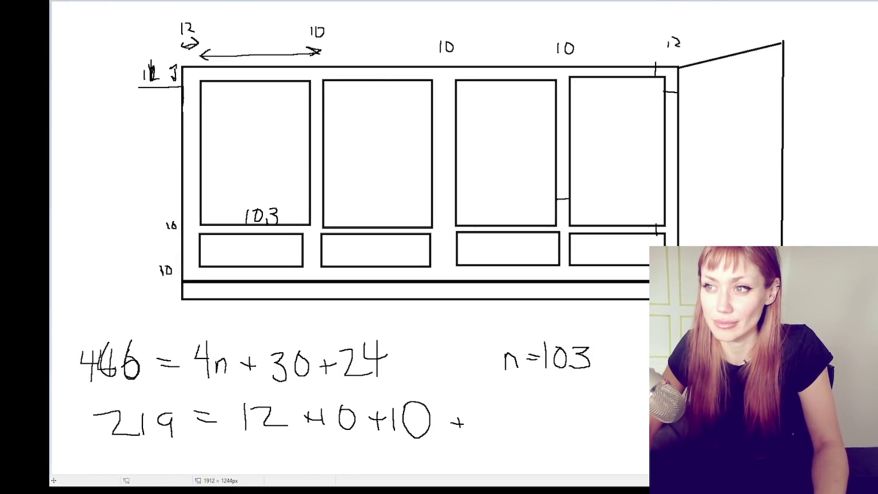
{"action": "key", "text": "ctrl+s"}
{"action": "left_click_drag", "start_coordinate": [298, 97], "coordinate": [0, 97]}
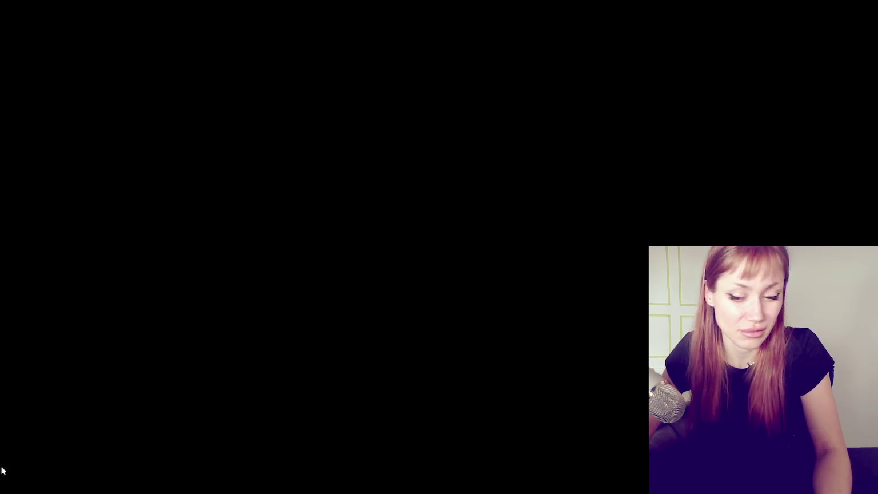
Step: Launch Autodesk Maya from the Start menu to load the denim-outfit mannequin sculpt
{"action": "key", "text": "super"}
{"action": "left_click", "coordinate": [192, 291]}
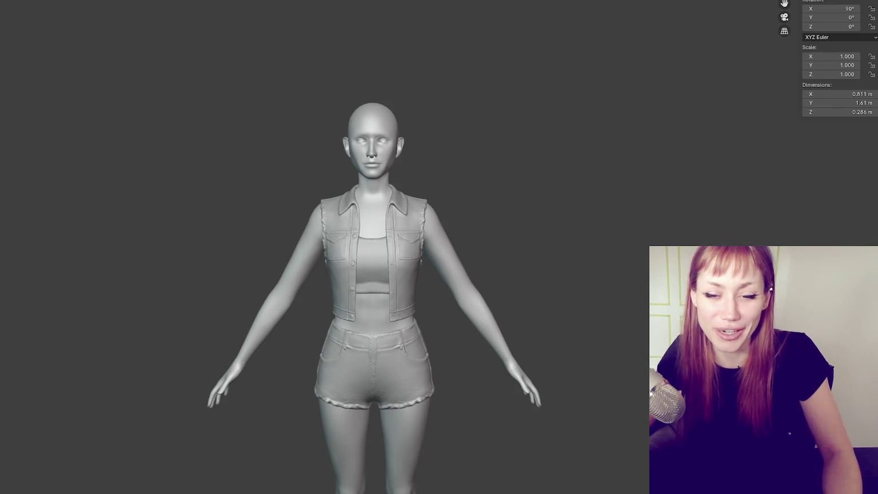
Step: Orbit and reframe the view to inspect the clothed mannequin from several angles
{"action": "scroll", "coordinate": [147, 275], "scroll_direction": "up", "scroll_amount": 3}
{"action": "scroll", "coordinate": [283, 164], "scroll_direction": "down", "scroll_amount": 3}
{"action": "mouse_move", "coordinate": [283, 164]}
{"action": "middle_mouse_down"}
{"action": "mouse_move", "coordinate": [535, 137]}
{"action": "mouse_move", "coordinate": [496, 133]}
{"action": "mouse_move", "coordinate": [505, 113]}
{"action": "mouse_move", "coordinate": [581, 112]}
{"action": "middle_mouse_up"}
{"action": "scroll", "coordinate": [582, 113], "scroll_direction": "down", "scroll_amount": 3}
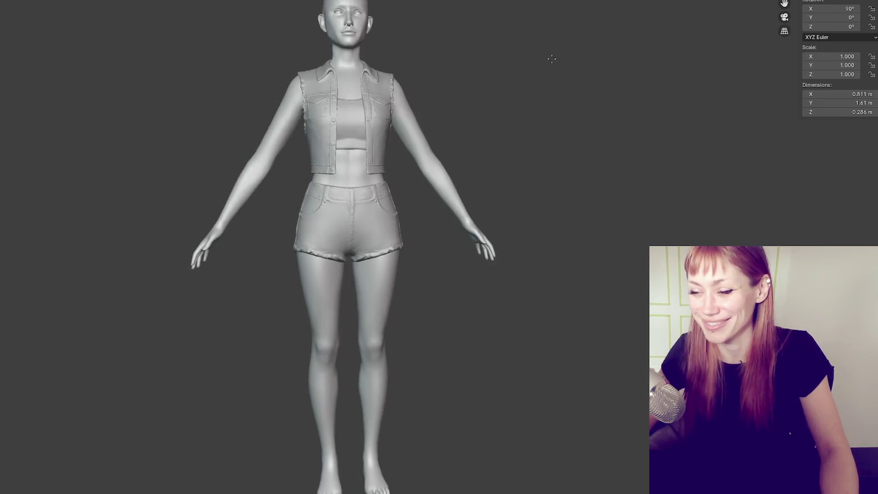
{"action": "middle_click_drag", "start_coordinate": [523, 43], "coordinate": [569, 59], "text": "shift"}
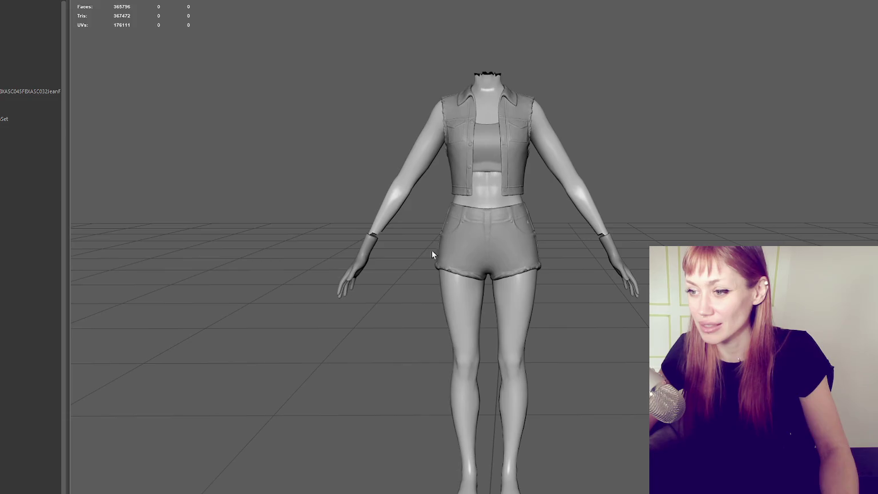
Step: Select both hand meshes in the Maya scene
{"action": "left_click", "coordinate": [368, 257]}
{"action": "mouse_move", "coordinate": [398, 271]}
{"action": "left_mouse_down", "text": "alt"}
{"action": "mouse_move", "coordinate": [568, 284]}
{"action": "mouse_move", "coordinate": [359, 280]}
{"action": "mouse_move", "coordinate": [441, 269]}
{"action": "mouse_move", "coordinate": [427, 290]}
{"action": "mouse_move", "coordinate": [394, 283]}
{"action": "left_mouse_up", "text": "alt"}
{"action": "scroll", "coordinate": [538, 109], "scroll_direction": "up", "scroll_amount": 3}
Step: Tumble to a lower angle, clear the hand selection, and pan and tilt the view
{"action": "scroll", "coordinate": [579, 143], "scroll_direction": "down", "scroll_amount": 3}
{"action": "scroll", "coordinate": [579, 147], "scroll_direction": "down", "scroll_amount": 3}
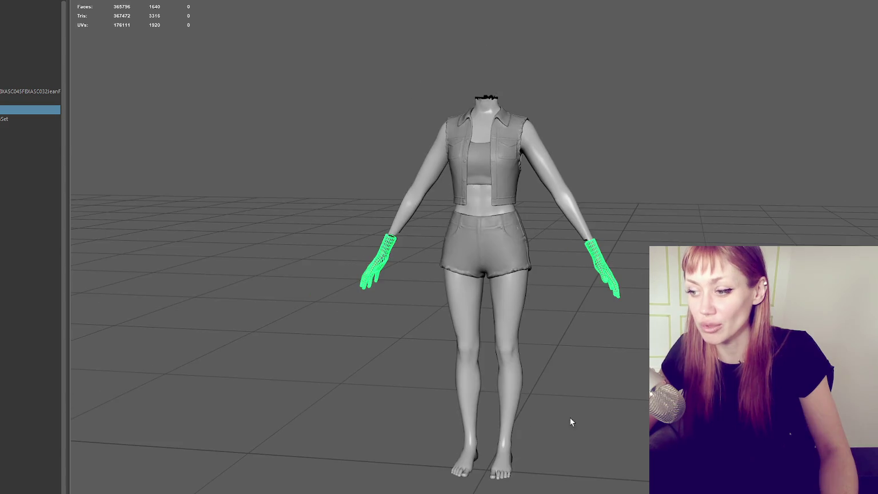
{"action": "scroll", "coordinate": [284, 229], "scroll_direction": "up", "scroll_amount": 1}
{"action": "scroll", "coordinate": [283, 223], "scroll_direction": "up", "scroll_amount": 2}
{"action": "left_click_drag", "start_coordinate": [372, 173], "coordinate": [324, 200], "text": "alt"}
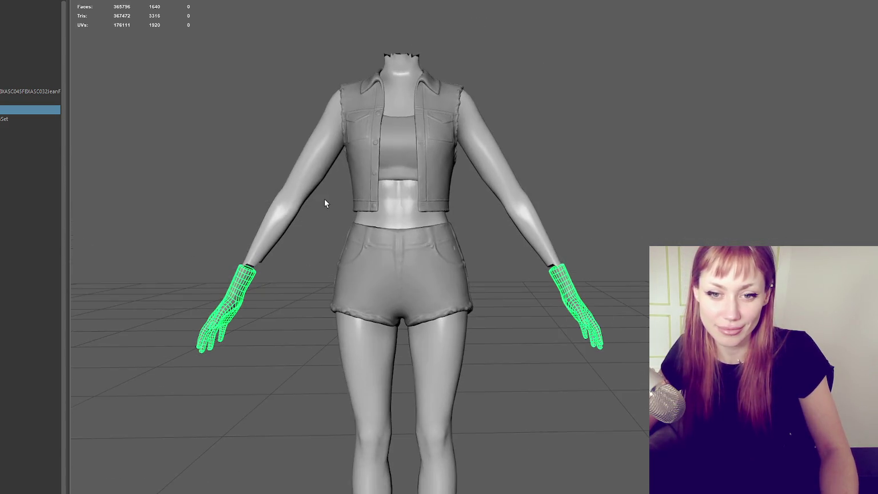
{"action": "left_click", "coordinate": [227, 150]}
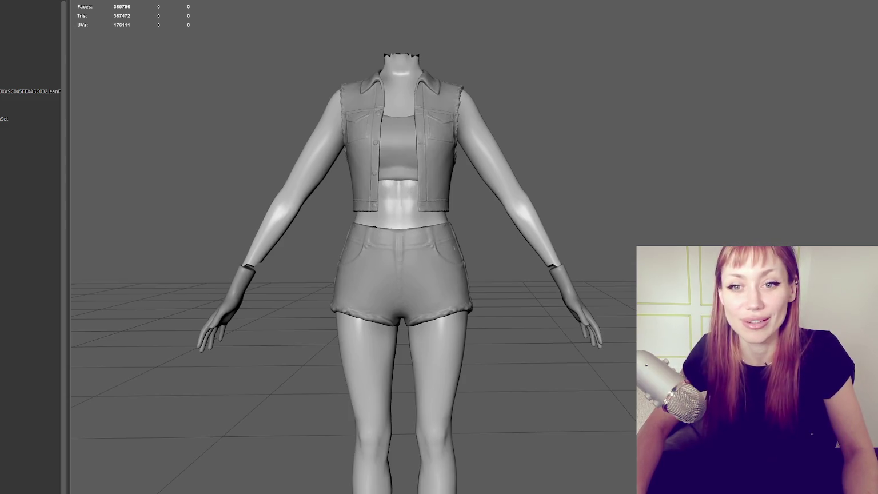
{"action": "middle_click_drag", "start_coordinate": [280, 140], "coordinate": [267, 141], "text": "alt"}
{"action": "mouse_move", "coordinate": [267, 141]}
{"action": "left_mouse_down", "text": "alt"}
{"action": "mouse_move", "coordinate": [284, 147]}
{"action": "mouse_move", "coordinate": [273, 144]}
{"action": "left_mouse_up", "text": "alt"}
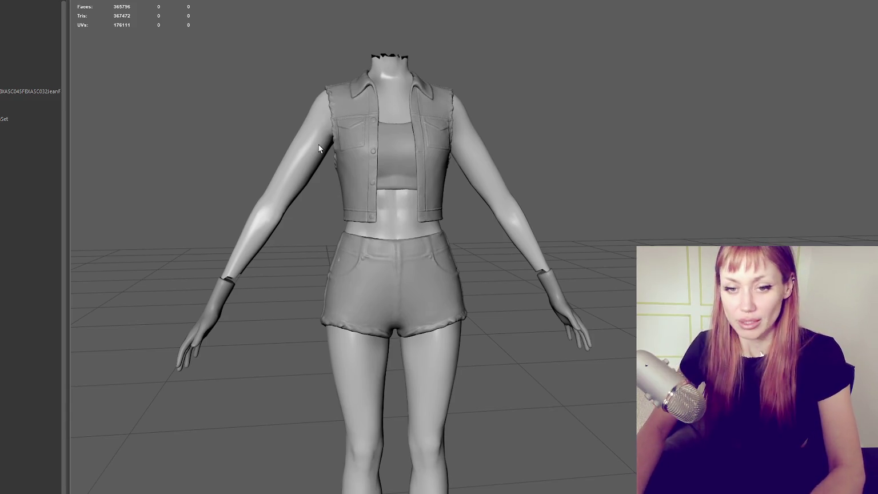
Step: Orbit to a side view, check the outfit selection, then select the gloves
{"action": "mouse_move", "coordinate": [400, 15]}
{"action": "left_mouse_down", "text": "alt"}
{"action": "mouse_move", "coordinate": [781, 215]}
{"action": "mouse_move", "coordinate": [576, 184]}
{"action": "mouse_move", "coordinate": [400, 229]}
{"action": "mouse_move", "coordinate": [538, 212]}
{"action": "left_mouse_up", "text": "alt"}
{"action": "left_click", "coordinate": [400, 229]}
{"action": "left_click", "coordinate": [538, 213]}
{"action": "scroll", "coordinate": [517, 291], "scroll_direction": "up", "scroll_amount": 5}
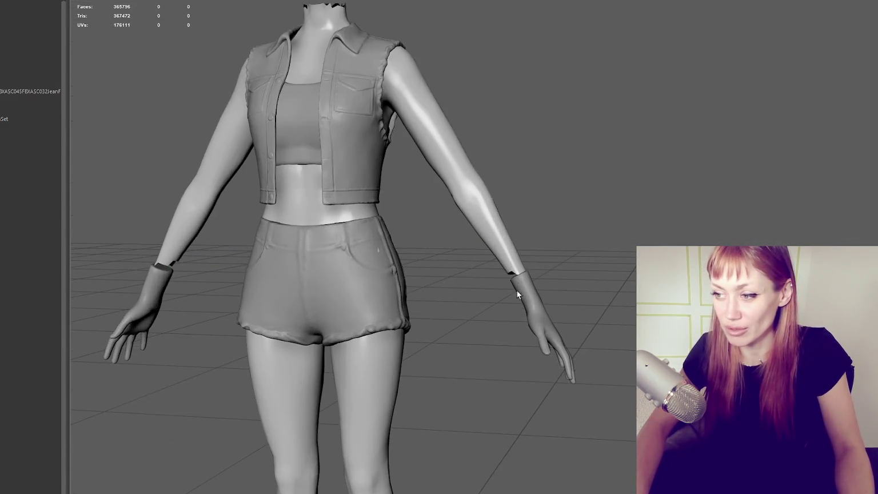
{"action": "scroll", "coordinate": [582, 194], "scroll_direction": "down", "scroll_amount": 3}
{"action": "left_click", "coordinate": [581, 195]}
{"action": "scroll", "coordinate": [140, 394], "scroll_direction": "up", "scroll_amount": 5}
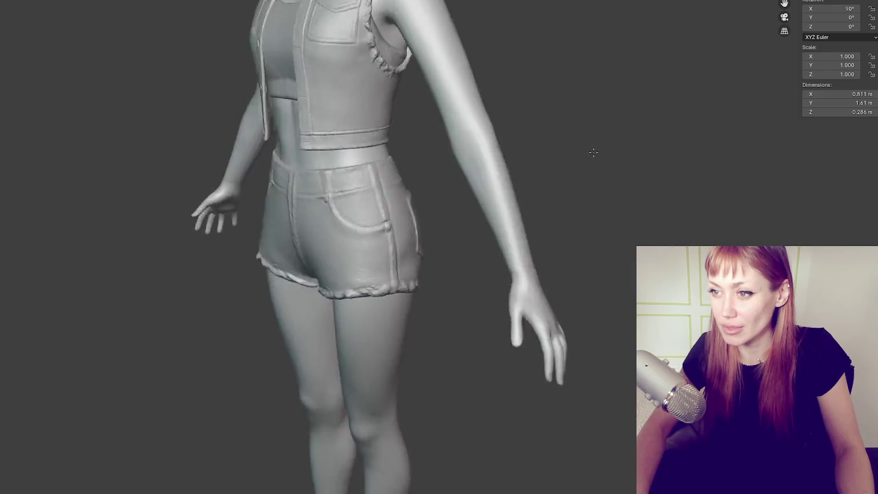
Step: Orbit the sculpt back to a front view and frame the thigh with the sculpt brush
{"action": "middle_click_drag", "start_coordinate": [593, 152], "coordinate": [658, 148]}
{"action": "key", "text": "f"}
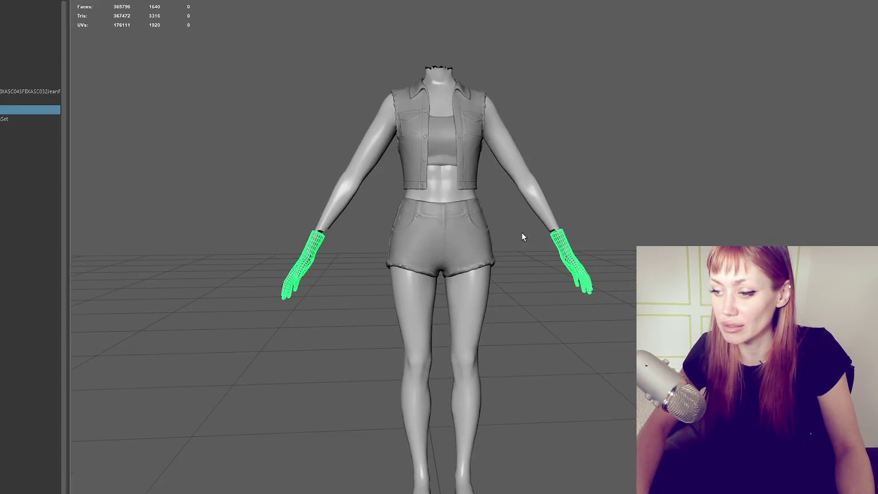
{"action": "mouse_move", "coordinate": [522, 237]}
{"action": "middle_mouse_down", "text": "alt"}
{"action": "mouse_move", "coordinate": [619, 189]}
{"action": "mouse_move", "coordinate": [623, 210]}
{"action": "middle_mouse_up", "text": "alt"}
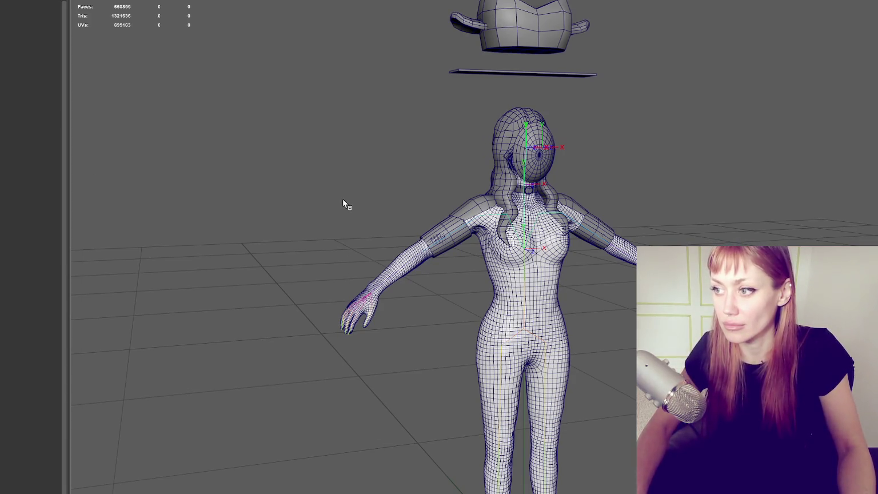
Step: Select the left and right boots, then pick both boots via the Outliner
{"action": "scroll", "coordinate": [322, 369], "scroll_direction": "down", "scroll_amount": 3}
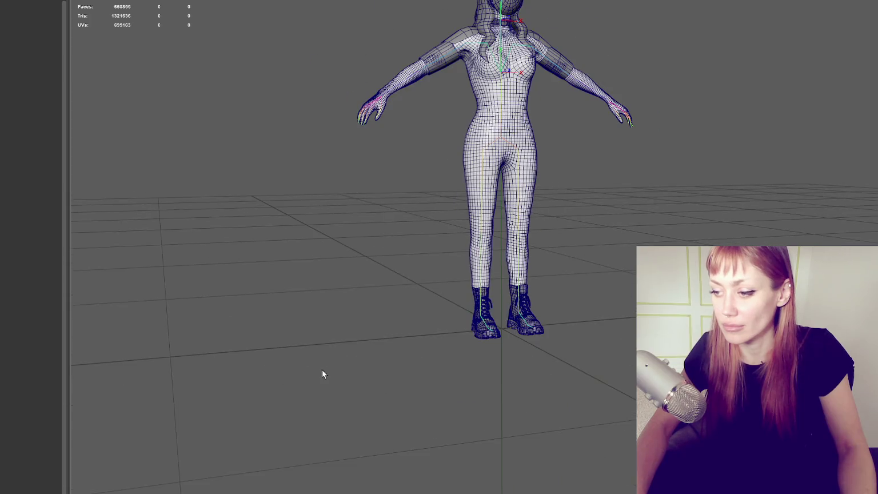
{"action": "left_click", "coordinate": [480, 327]}
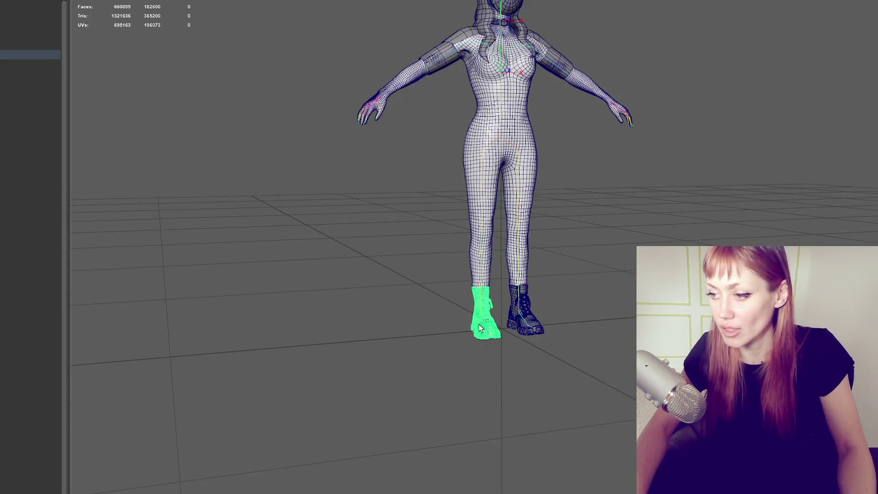
{"action": "scroll", "coordinate": [479, 327], "scroll_direction": "up", "scroll_amount": 5}
{"action": "left_click", "coordinate": [737, 172], "text": "shift"}
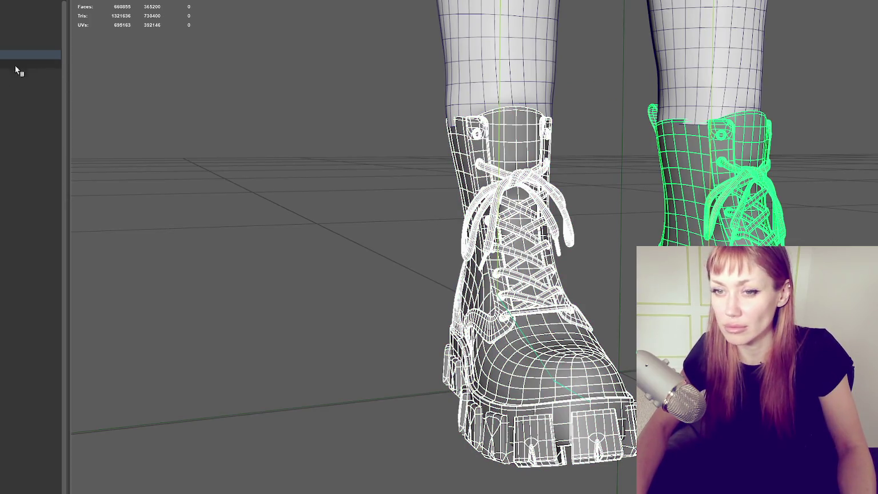
{"action": "scroll", "coordinate": [605, 181], "scroll_direction": "down", "scroll_amount": 4}
{"action": "scroll", "coordinate": [605, 181], "scroll_direction": "down", "scroll_amount": 2}
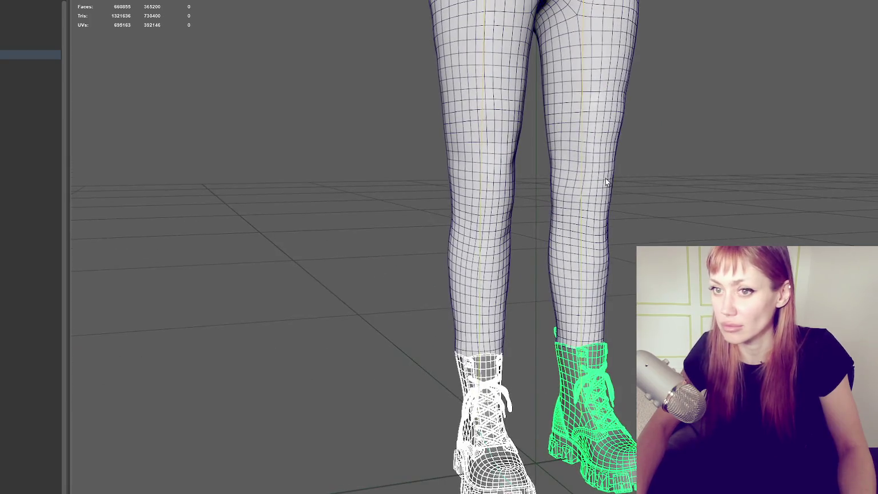
{"action": "left_click", "coordinate": [6, 172]}
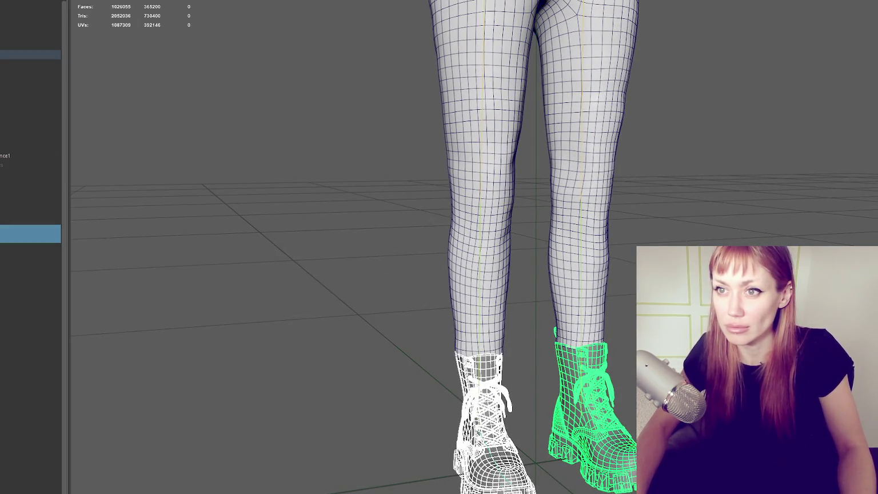
{"action": "left_click", "coordinate": [28, 293]}
Step: Frame the hips, reselect both boots, and leave the scene without saving
{"action": "key", "text": "f"}
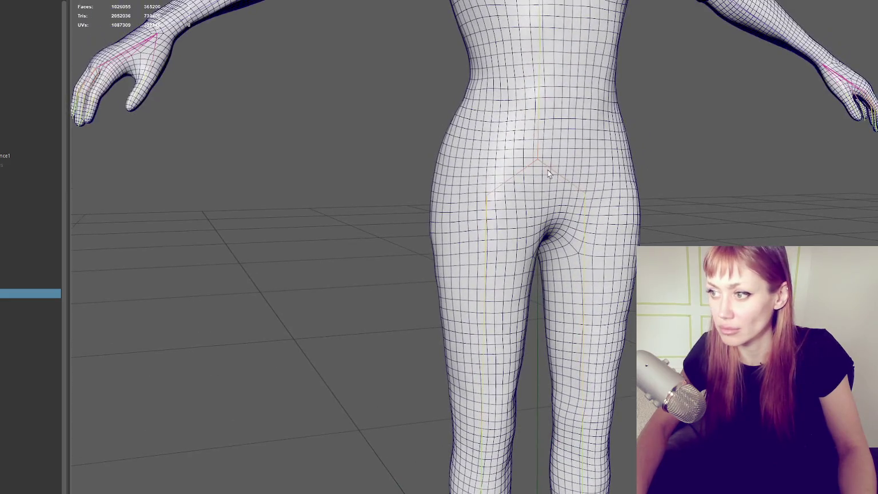
{"action": "left_click", "coordinate": [539, 159]}
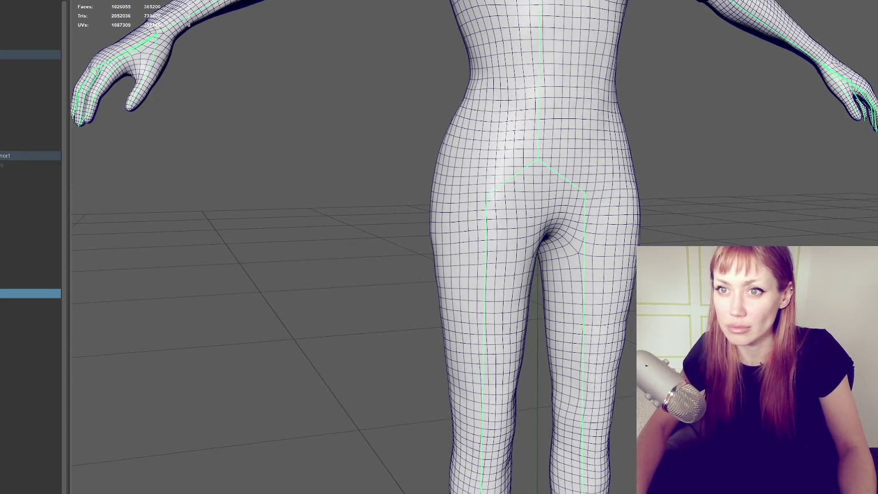
{"action": "key", "text": "Escape"}
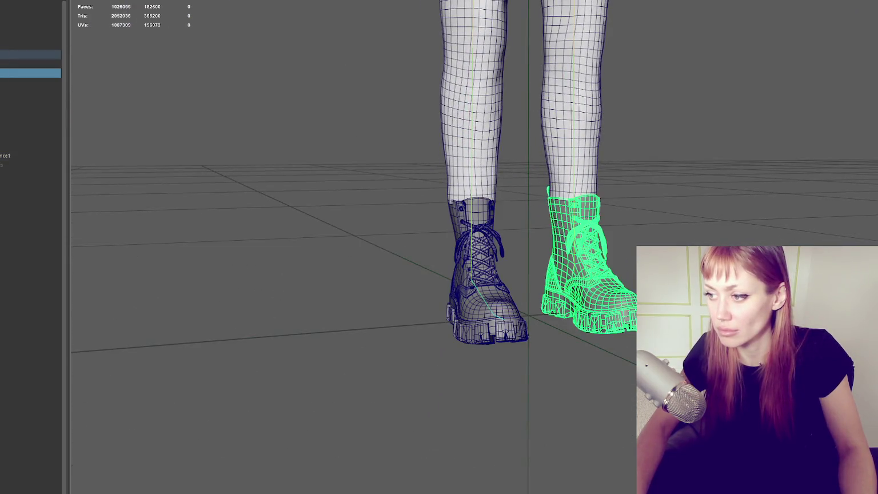
{"action": "left_click", "coordinate": [505, 307], "text": "shift"}
{"action": "left_click", "coordinate": [317, 136]}
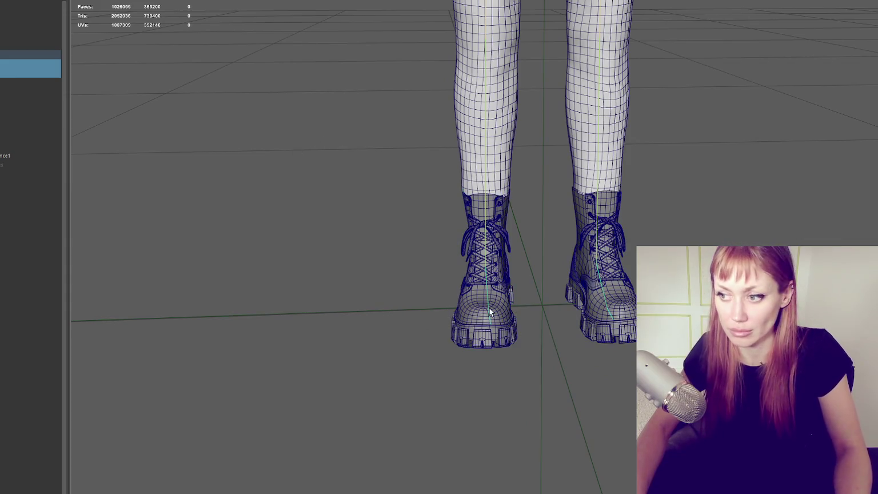
{"action": "left_click", "coordinate": [600, 309]}
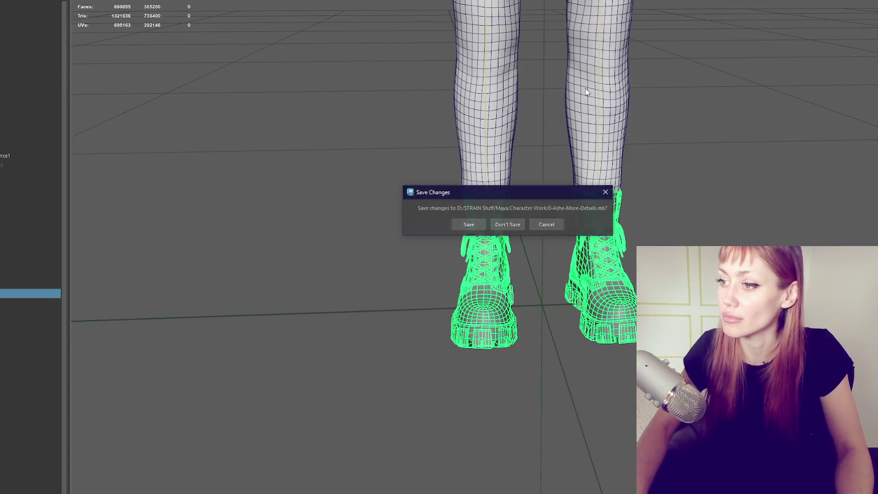
{"action": "left_click", "coordinate": [502, 225]}
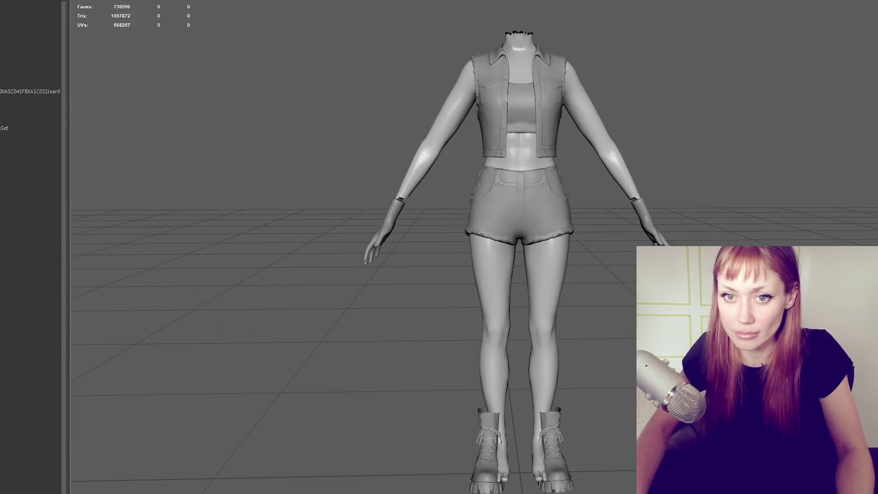
Step: In vertex mode, slide the left boot's vertices right and the right boot's slightly left
{"action": "left_click", "coordinate": [489, 421]}
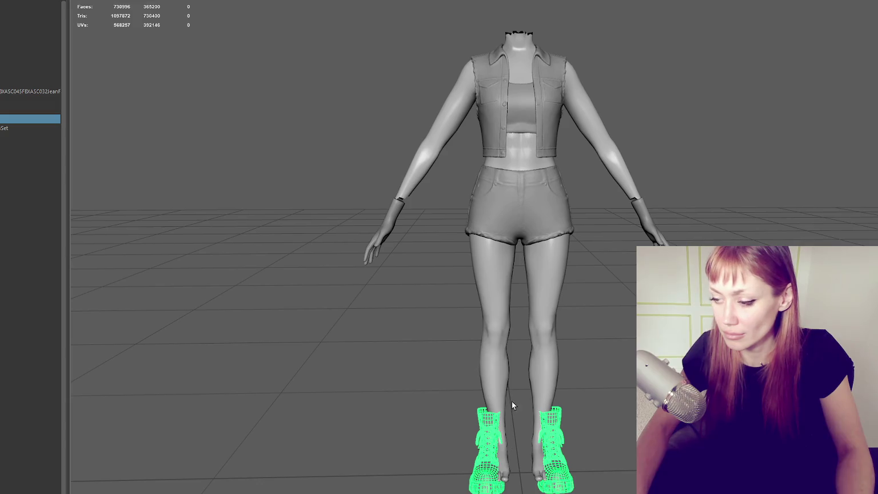
{"action": "key", "text": "F9"}
{"action": "left_click_drag", "start_coordinate": [236, 128], "coordinate": [520, 492]}
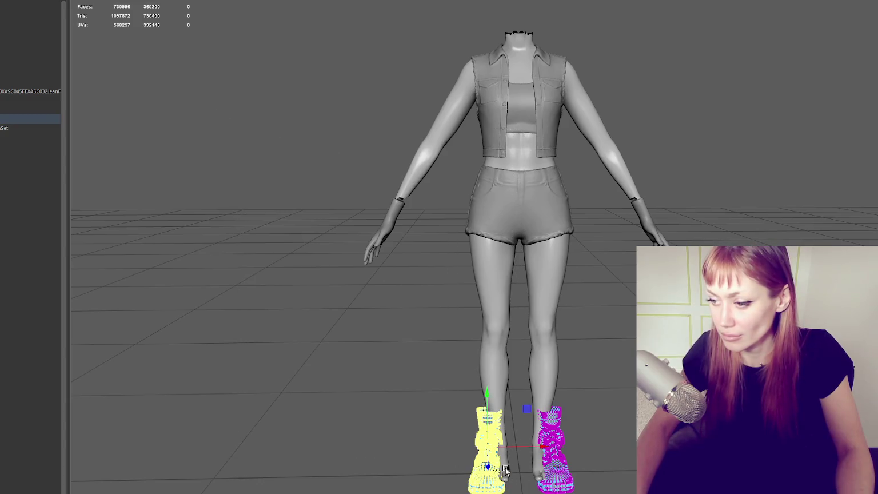
{"action": "mouse_move", "coordinate": [542, 450]}
{"action": "left_mouse_down"}
{"action": "mouse_move", "coordinate": [559, 450]}
{"action": "mouse_move", "coordinate": [551, 450]}
{"action": "left_mouse_up"}
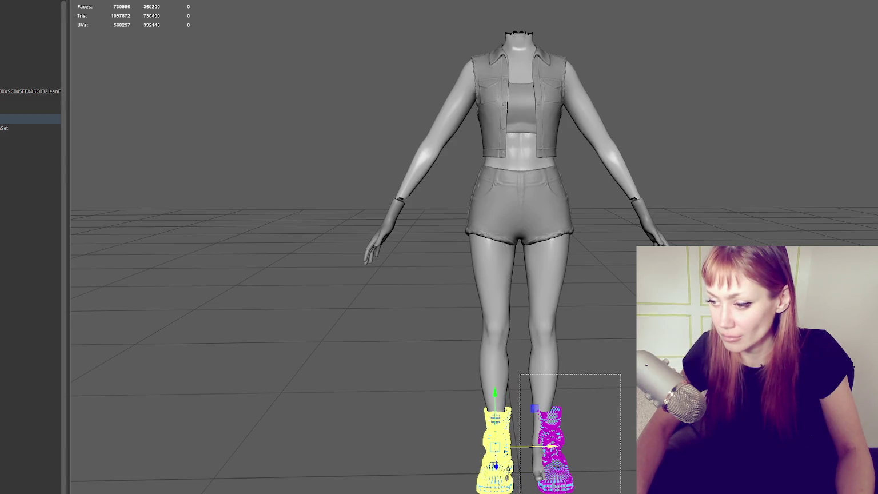
{"action": "left_click_drag", "start_coordinate": [620, 375], "coordinate": [538, 491]}
{"action": "left_click_drag", "start_coordinate": [611, 447], "coordinate": [605, 451]}
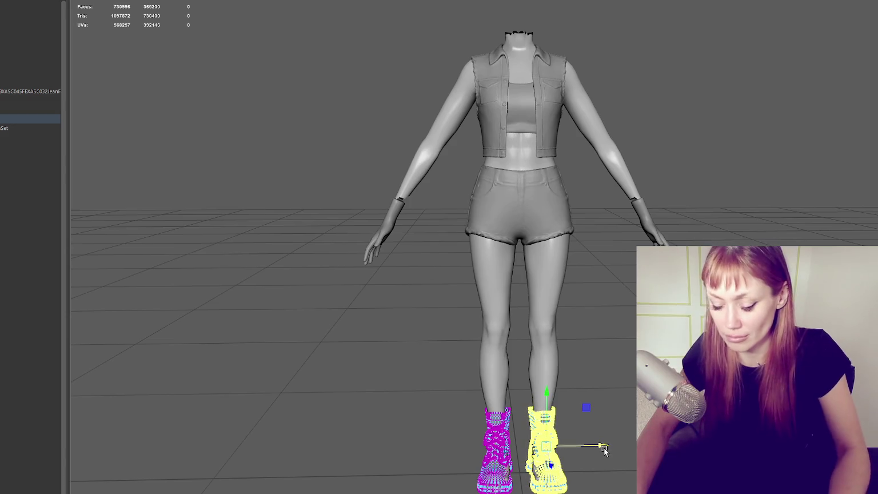
Step: Return to object mode, marquee-select the right boot and delete it
{"action": "right_click_drag", "start_coordinate": [606, 297], "coordinate": [597, 280]}
{"action": "left_click_drag", "start_coordinate": [517, 337], "coordinate": [646, 492]}
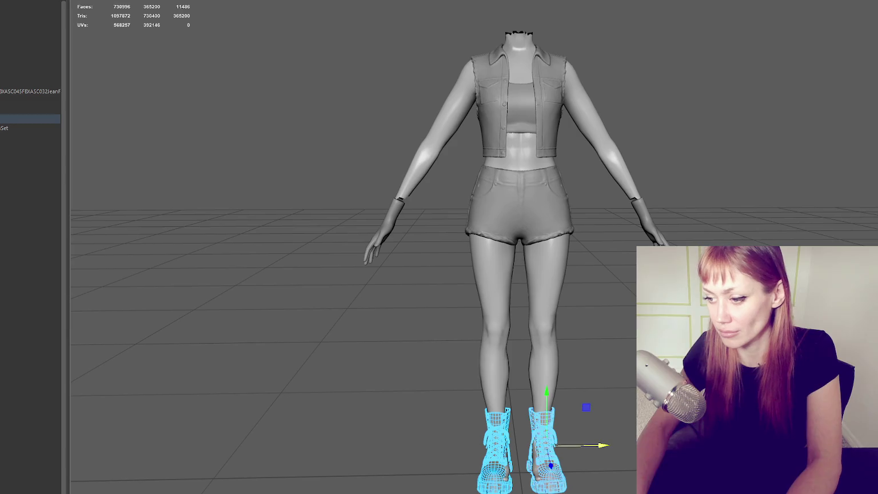
{"action": "key", "text": "Delete"}
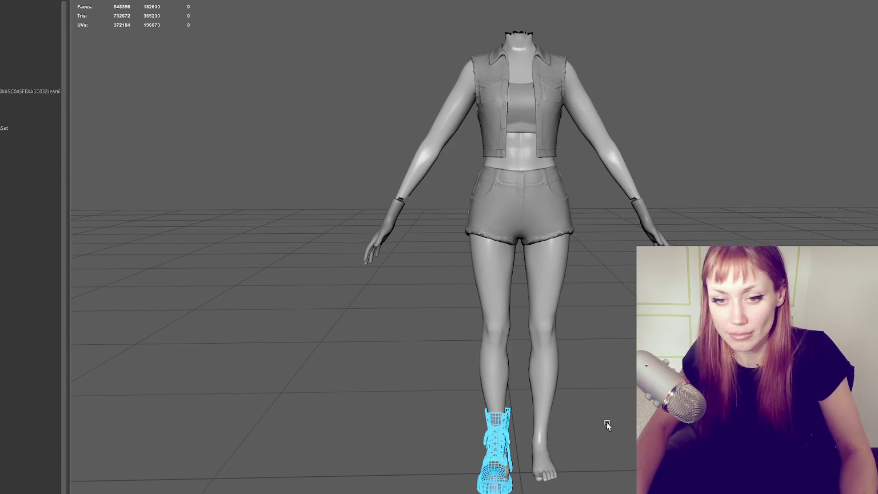
Step: Select the remaining boot, shift it sideways and tilt it slightly around its pivot
{"action": "scroll", "coordinate": [609, 388], "scroll_direction": "up", "scroll_amount": 3}
{"action": "left_click_drag", "start_coordinate": [631, 294], "coordinate": [470, 428]}
{"action": "scroll", "coordinate": [551, 423], "scroll_direction": "up", "scroll_amount": 2}
{"action": "middle_click_drag", "start_coordinate": [551, 421], "coordinate": [600, 231], "text": "alt"}
{"action": "mouse_move", "coordinate": [599, 232]}
{"action": "left_mouse_down", "text": "alt"}
{"action": "mouse_move", "coordinate": [578, 255]}
{"action": "mouse_move", "coordinate": [588, 288]}
{"action": "left_mouse_up", "text": "alt"}
{"action": "mouse_move", "coordinate": [534, 338]}
{"action": "left_mouse_down"}
{"action": "mouse_move", "coordinate": [531, 364]}
{"action": "mouse_move", "coordinate": [631, 343]}
{"action": "left_mouse_up"}
{"action": "key", "text": "e"}
{"action": "right_click_drag", "start_coordinate": [631, 343], "coordinate": [605, 331], "text": "alt"}
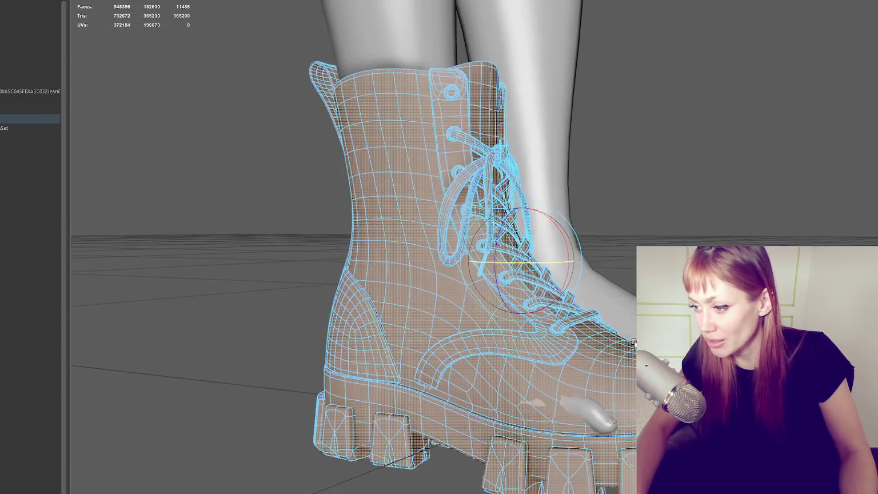
{"action": "left_click_drag", "start_coordinate": [606, 331], "coordinate": [571, 320], "text": "alt"}
{"action": "right_click_drag", "start_coordinate": [571, 320], "coordinate": [552, 304], "text": "alt"}
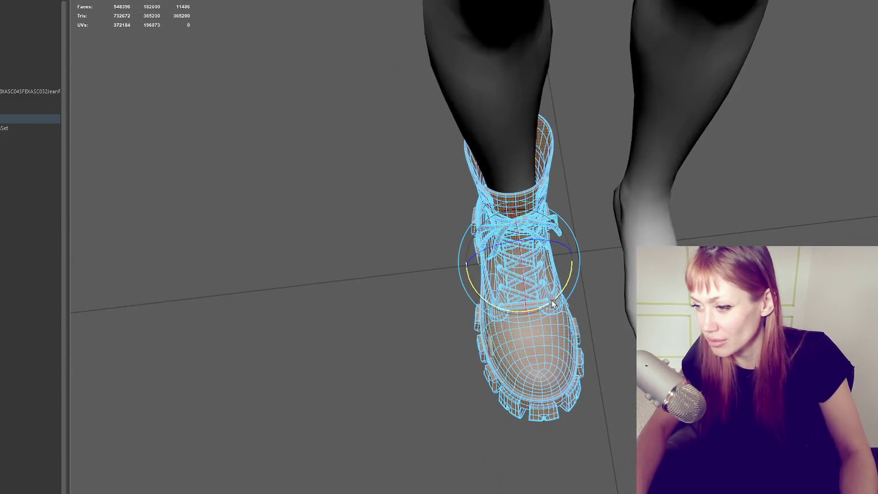
{"action": "left_click_drag", "start_coordinate": [552, 304], "coordinate": [558, 294]}
Step: Nudge the boot along the X axis and check its fit from a three-quarter side view
{"action": "key", "text": "w"}
{"action": "left_click_drag", "start_coordinate": [580, 255], "coordinate": [576, 254]}
{"action": "key", "text": "e"}
{"action": "key", "text": "w"}
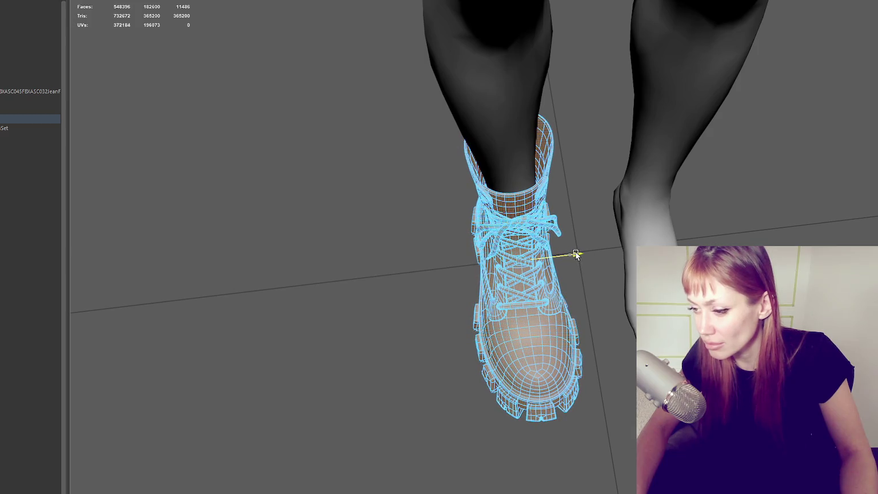
{"action": "mouse_move", "coordinate": [579, 255]}
{"action": "left_mouse_down", "text": "alt"}
{"action": "mouse_move", "coordinate": [554, 236]}
{"action": "mouse_move", "coordinate": [592, 231]}
{"action": "mouse_move", "coordinate": [574, 261]}
{"action": "left_mouse_up", "text": "alt"}
{"action": "scroll", "coordinate": [573, 261], "scroll_direction": "down", "scroll_amount": 3}
{"action": "scroll", "coordinate": [578, 255], "scroll_direction": "down", "scroll_amount": 5}
{"action": "scroll", "coordinate": [578, 255], "scroll_direction": "down", "scroll_amount": 2}
{"action": "scroll", "coordinate": [598, 243], "scroll_direction": "up", "scroll_amount": 3}
{"action": "left_click", "coordinate": [514, 276]}
{"action": "scroll", "coordinate": [548, 277], "scroll_direction": "up", "scroll_amount": 2}
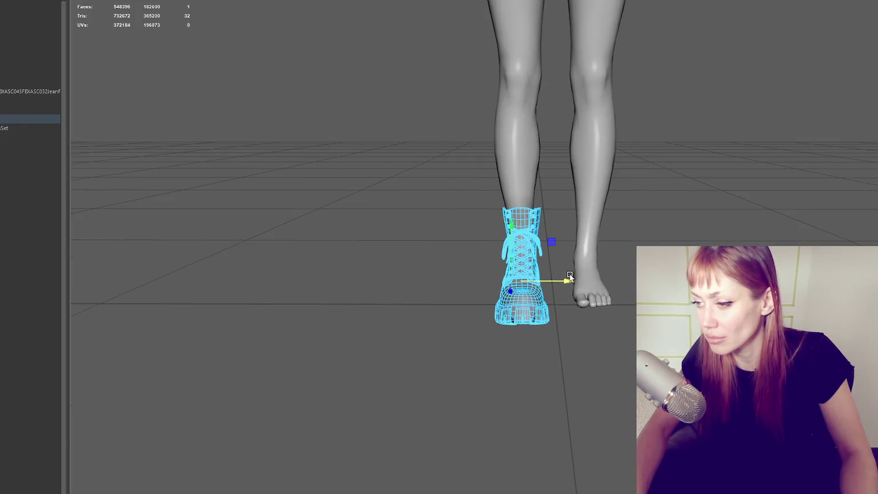
Step: Select the whole boot as an object and place its pivot at the top centre
{"action": "left_click", "coordinate": [401, 212]}
{"action": "left_click", "coordinate": [515, 258]}
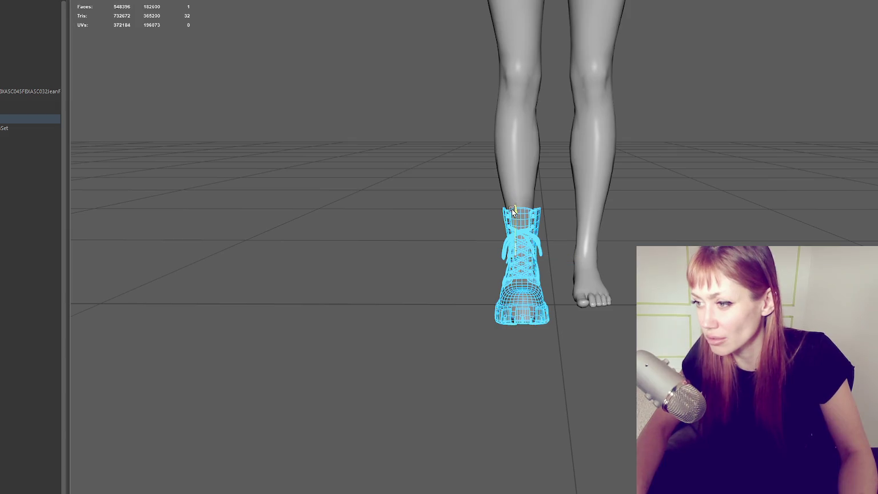
{"action": "left_click", "coordinate": [270, 140]}
{"action": "left_click", "coordinate": [537, 318]}
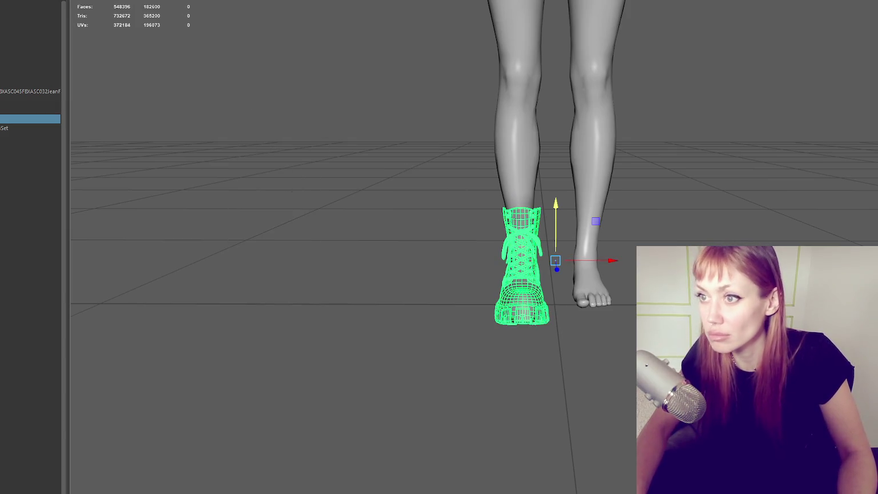
{"action": "left_click_drag", "start_coordinate": [562, 221], "coordinate": [522, 210]}
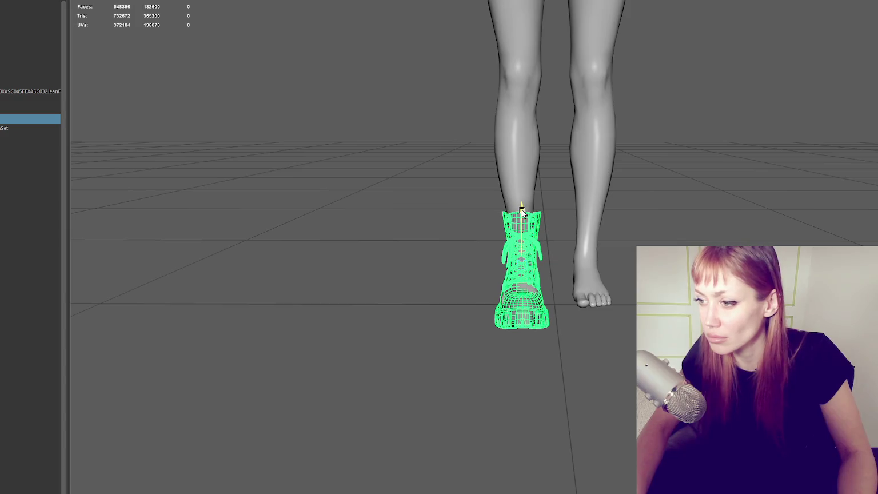
Step: Duplicate the boot with Ctrl+D, move it onto the bare right foot and flip it
{"action": "key", "text": "ctrl+d"}
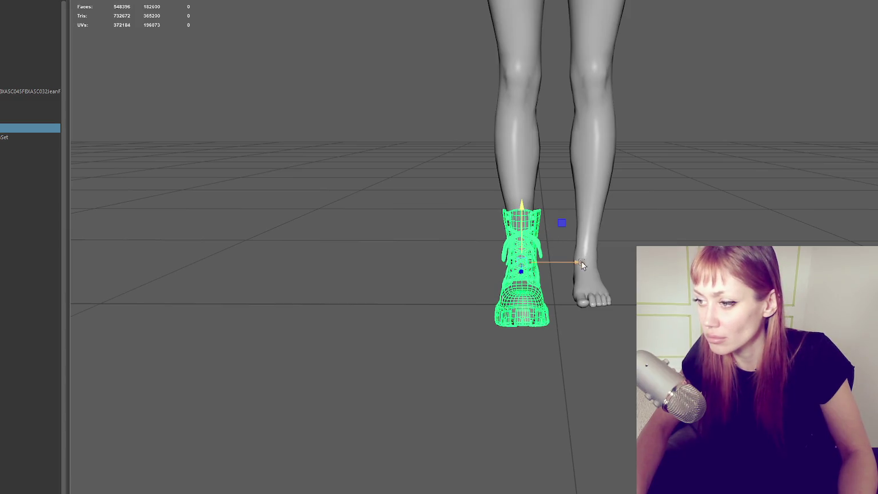
{"action": "left_click_drag", "start_coordinate": [582, 261], "coordinate": [655, 261]}
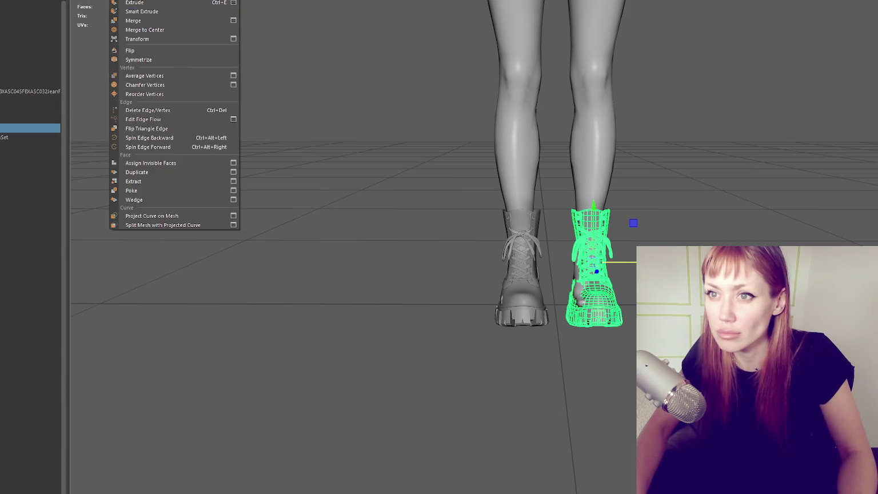
{"action": "left_click", "coordinate": [116, 65]}
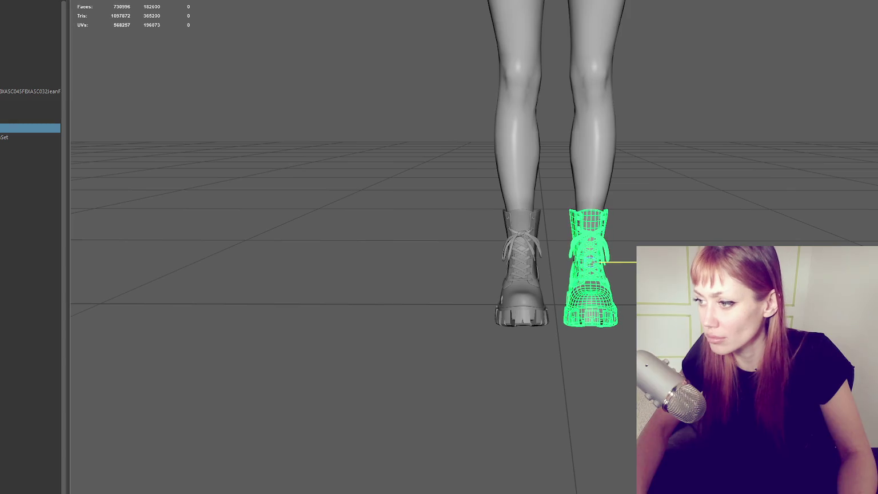
{"action": "left_click_drag", "start_coordinate": [656, 261], "coordinate": [655, 261]}
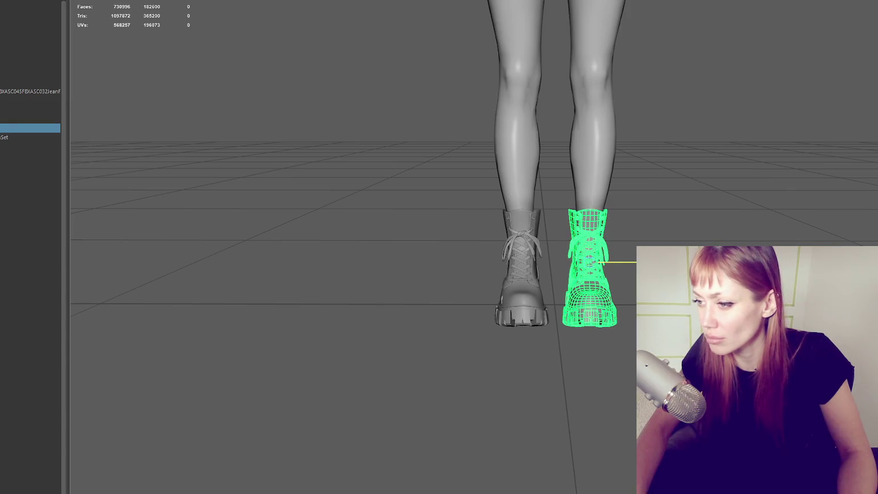
{"action": "left_click", "coordinate": [706, 195]}
{"action": "scroll", "coordinate": [706, 194], "scroll_direction": "down", "scroll_amount": 3}
{"action": "scroll", "coordinate": [698, 175], "scroll_direction": "down", "scroll_amount": 3}
{"action": "scroll", "coordinate": [625, 136], "scroll_direction": "up", "scroll_amount": 2}
{"action": "mouse_move", "coordinate": [624, 136]}
{"action": "left_mouse_down", "text": "alt"}
{"action": "mouse_move", "coordinate": [537, 220]}
{"action": "mouse_move", "coordinate": [502, 223]}
{"action": "mouse_move", "coordinate": [644, 228]}
{"action": "left_mouse_up", "text": "alt"}
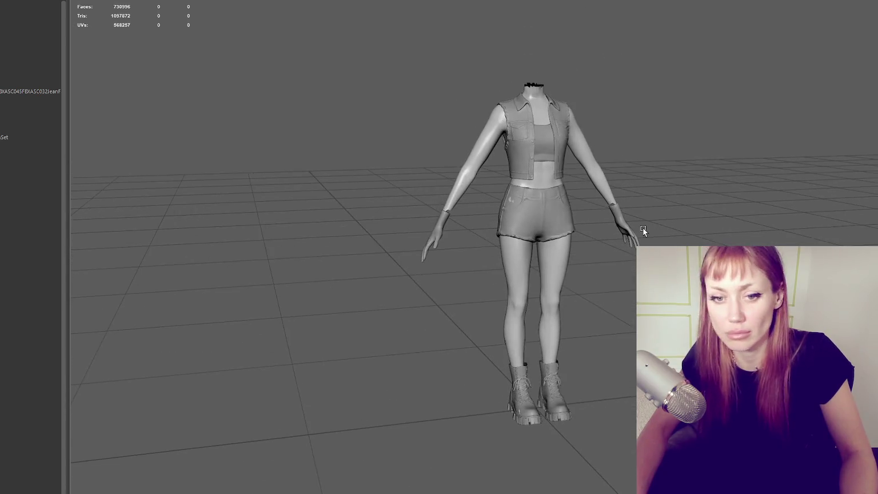
{"action": "scroll", "coordinate": [643, 229], "scroll_direction": "up", "scroll_amount": 2}
{"action": "scroll", "coordinate": [609, 237], "scroll_direction": "up", "scroll_amount": 2}
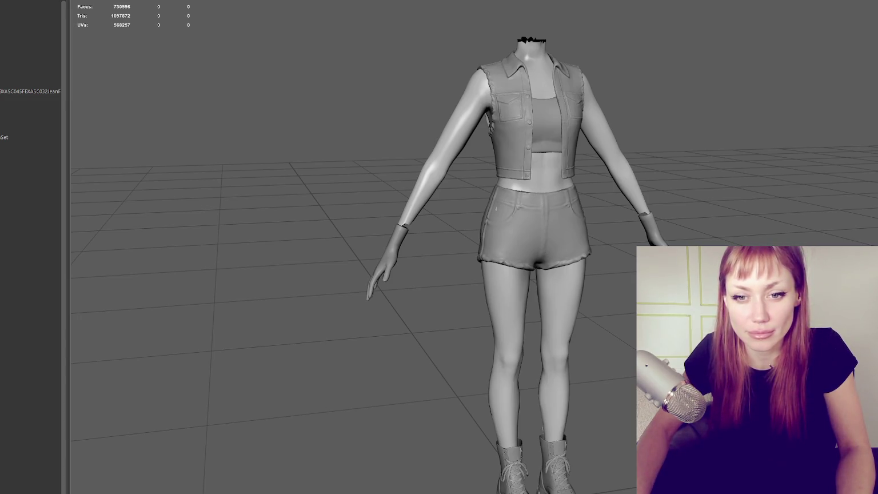
{"action": "mouse_move", "coordinate": [249, 260]}
{"action": "left_mouse_down", "text": "alt"}
{"action": "mouse_move", "coordinate": [377, 209]}
{"action": "mouse_move", "coordinate": [512, 206]}
{"action": "mouse_move", "coordinate": [417, 228]}
{"action": "left_mouse_up", "text": "alt"}
{"action": "scroll", "coordinate": [377, 209], "scroll_direction": "down", "scroll_amount": 2}
{"action": "scroll", "coordinate": [372, 209], "scroll_direction": "up", "scroll_amount": 3}
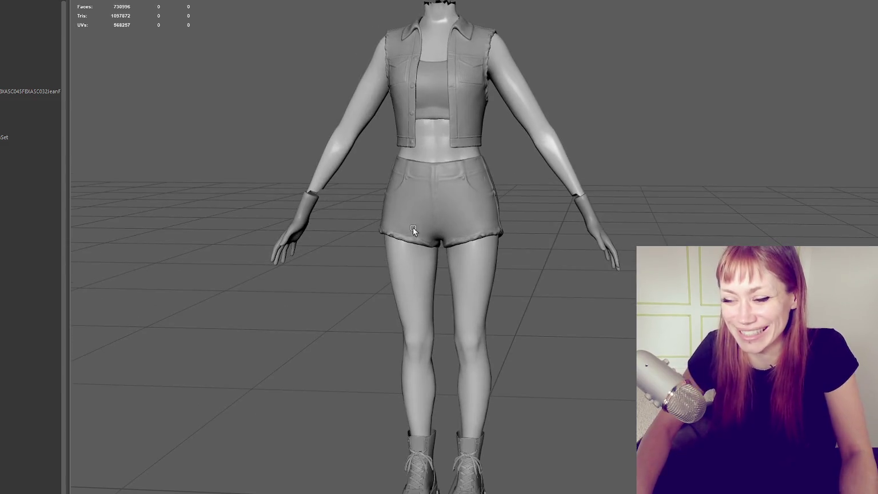
{"action": "scroll", "coordinate": [529, 274], "scroll_direction": "down", "scroll_amount": 1}
{"action": "middle_click_drag", "start_coordinate": [529, 274], "coordinate": [578, 122], "text": "alt"}
{"action": "scroll", "coordinate": [539, 304], "scroll_direction": "up", "scroll_amount": 3}
{"action": "left_click", "coordinate": [539, 303]}
{"action": "scroll", "coordinate": [672, 164], "scroll_direction": "up", "scroll_amount": 2}
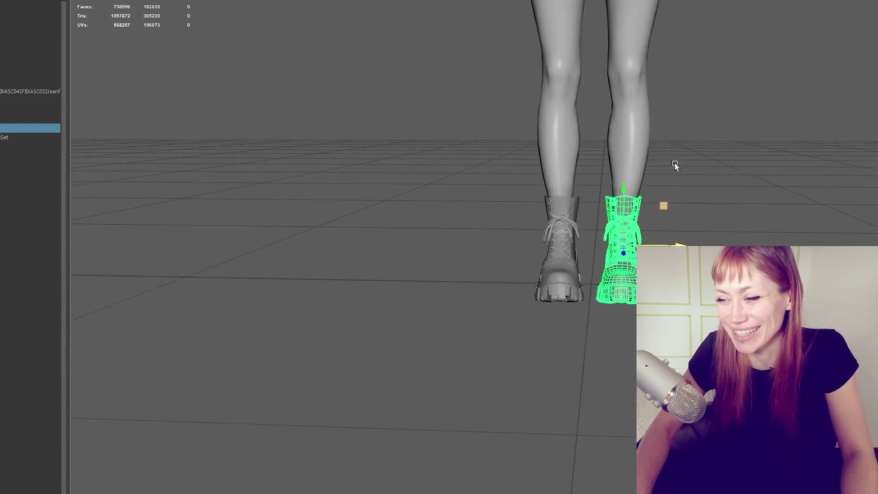
{"action": "scroll", "coordinate": [717, 194], "scroll_direction": "up", "scroll_amount": 2}
{"action": "middle_click_drag", "start_coordinate": [716, 195], "coordinate": [572, 202], "text": "alt"}
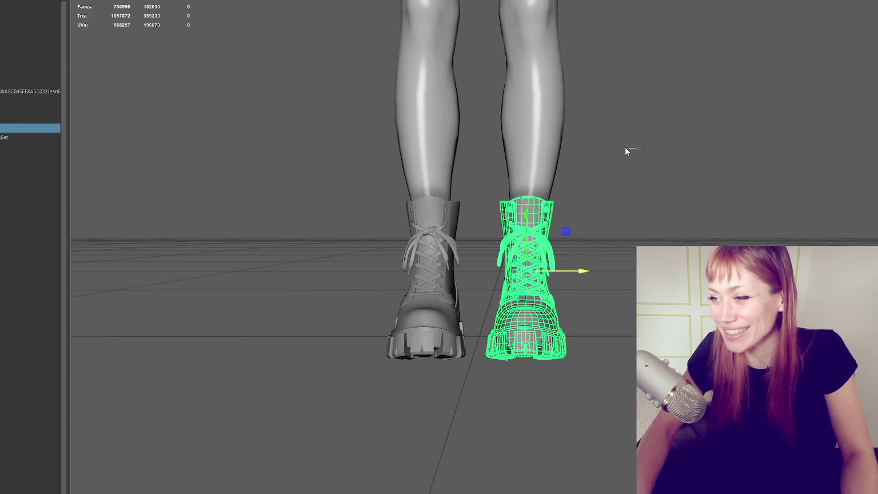
{"action": "key", "text": "F8"}
{"action": "key", "text": "4"}
{"action": "mouse_move", "coordinate": [686, 182]}
{"action": "left_mouse_down", "text": "alt"}
{"action": "mouse_move", "coordinate": [535, 168]}
{"action": "mouse_move", "coordinate": [682, 186]}
{"action": "left_mouse_up", "text": "alt"}
{"action": "mouse_move", "coordinate": [692, 152]}
{"action": "left_mouse_down"}
{"action": "mouse_move", "coordinate": [513, 231]}
{"action": "mouse_move", "coordinate": [494, 264]}
{"action": "mouse_move", "coordinate": [551, 238]}
{"action": "mouse_move", "coordinate": [506, 238]}
{"action": "mouse_move", "coordinate": [621, 235]}
{"action": "mouse_move", "coordinate": [584, 214]}
{"action": "mouse_move", "coordinate": [619, 229]}
{"action": "mouse_move", "coordinate": [629, 268]}
{"action": "left_mouse_up"}
{"action": "key", "text": "e"}
{"action": "key", "text": "w"}
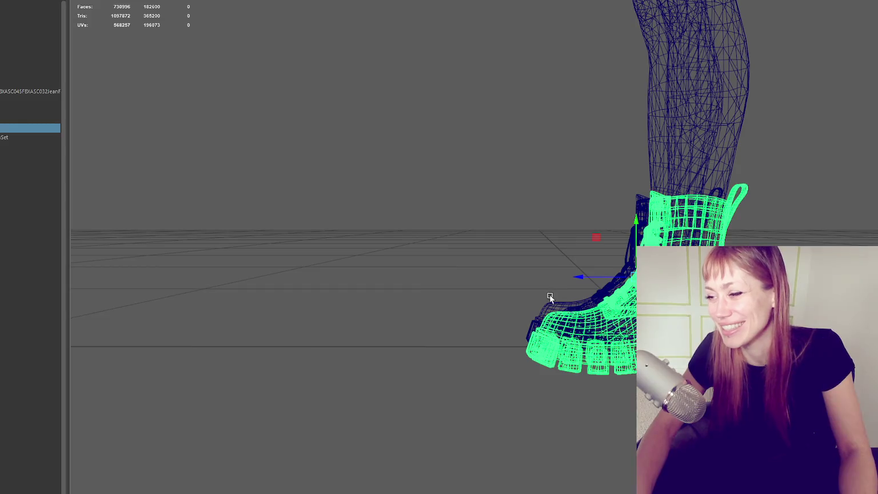
{"action": "left_click", "coordinate": [674, 217], "text": "shift"}
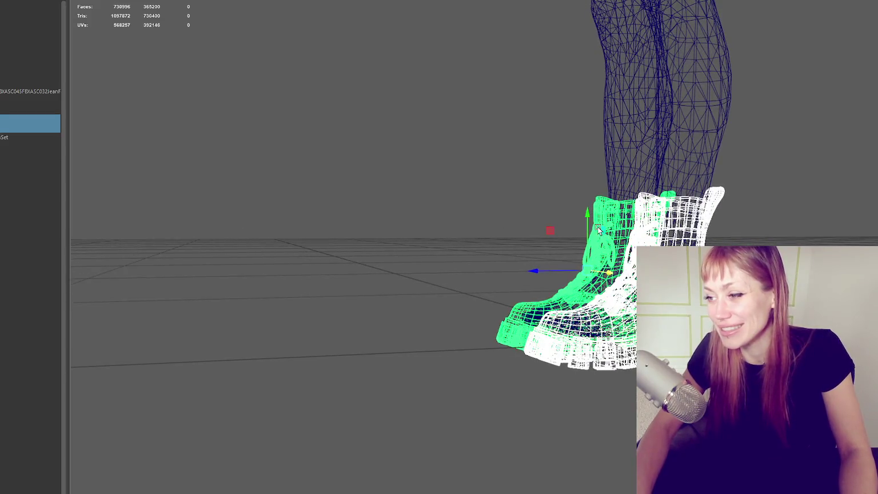
{"action": "left_click_drag", "start_coordinate": [572, 217], "coordinate": [526, 197], "text": "alt"}
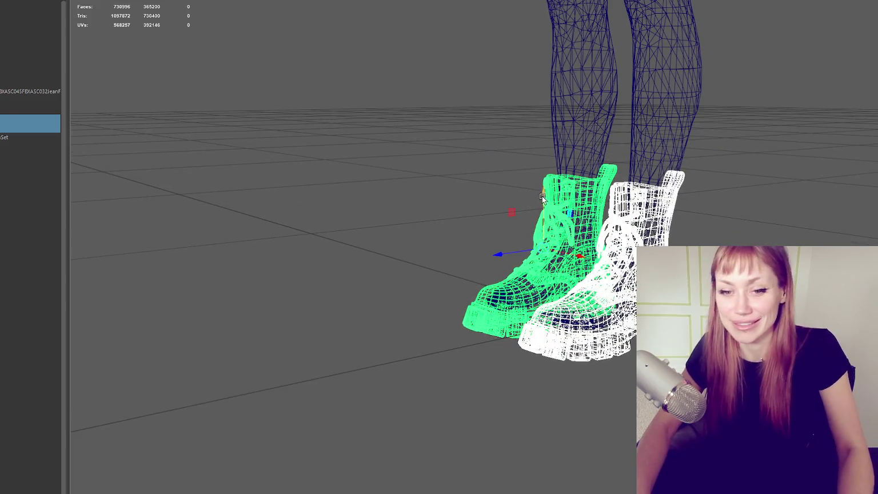
{"action": "key", "text": "5"}
{"action": "mouse_move", "coordinate": [392, 179]}
{"action": "left_mouse_down", "text": "alt"}
{"action": "mouse_move", "coordinate": [486, 172]}
{"action": "mouse_move", "coordinate": [471, 120]}
{"action": "mouse_move", "coordinate": [569, 202]}
{"action": "mouse_move", "coordinate": [535, 195]}
{"action": "left_mouse_up", "text": "alt"}
{"action": "scroll", "coordinate": [458, 256], "scroll_direction": "up", "scroll_amount": 3}
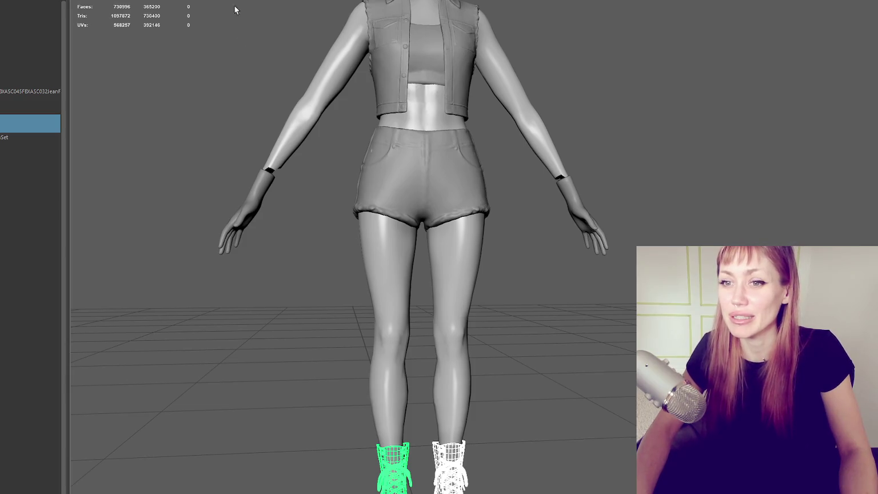
Step: Reframe the view on the legs and boots, selecting and deselecting the clothing mesh
{"action": "left_click", "coordinate": [676, 186]}
{"action": "mouse_move", "coordinate": [676, 186]}
{"action": "left_mouse_down", "text": "alt"}
{"action": "mouse_move", "coordinate": [602, 144]}
{"action": "mouse_move", "coordinate": [557, 156]}
{"action": "mouse_move", "coordinate": [619, 145]}
{"action": "mouse_move", "coordinate": [588, 151]}
{"action": "mouse_move", "coordinate": [555, 121]}
{"action": "left_mouse_up", "text": "alt"}
{"action": "right_click_drag", "start_coordinate": [556, 121], "coordinate": [535, 95], "text": "alt"}
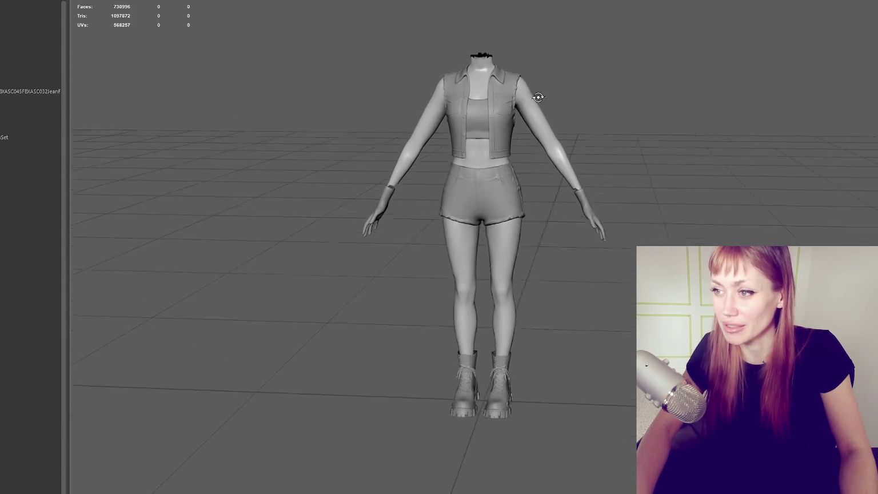
{"action": "left_click_drag", "start_coordinate": [535, 94], "coordinate": [553, 96], "text": "alt"}
{"action": "scroll", "coordinate": [553, 96], "scroll_direction": "up", "scroll_amount": 3}
{"action": "scroll", "coordinate": [540, 114], "scroll_direction": "up", "scroll_amount": 2}
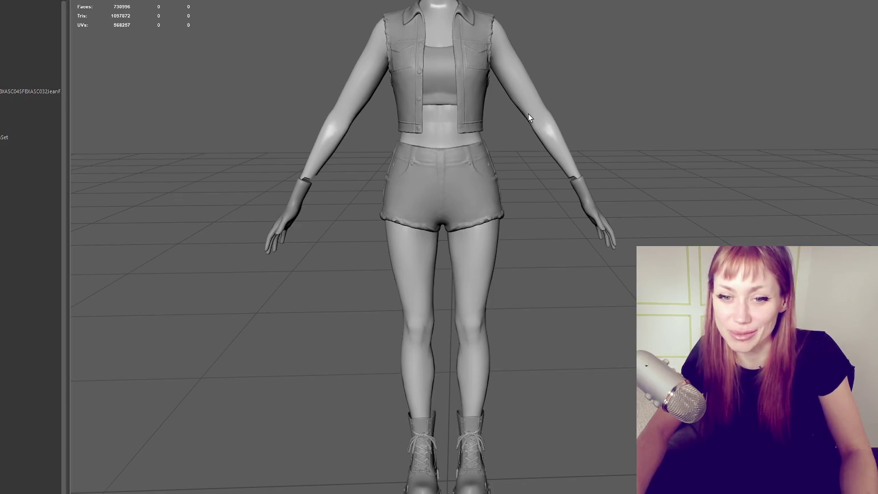
{"action": "left_click_drag", "start_coordinate": [582, 28], "coordinate": [575, 239]}
{"action": "left_click", "coordinate": [540, 380]}
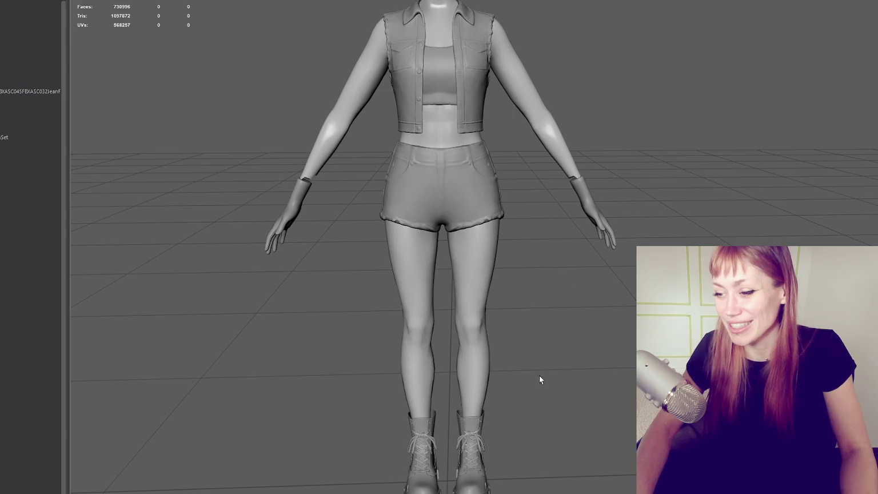
{"action": "left_click", "coordinate": [481, 287]}
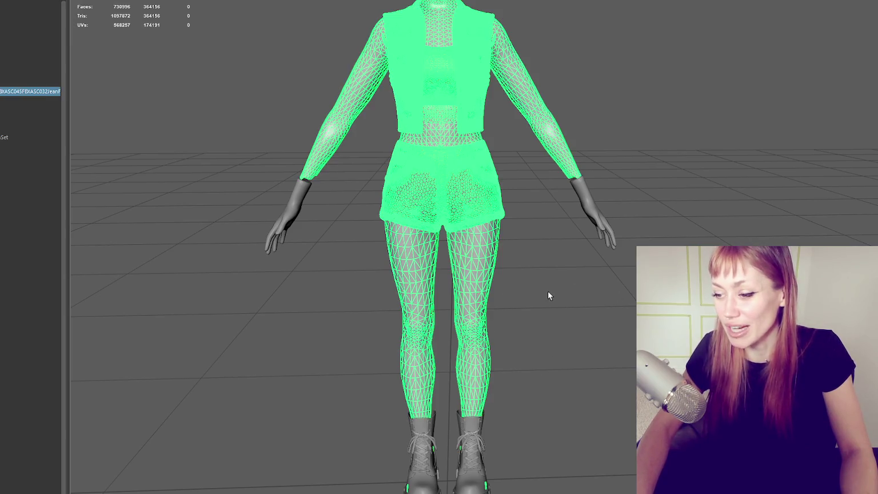
{"action": "mouse_move", "coordinate": [569, 290]}
{"action": "left_mouse_down", "text": "alt"}
{"action": "mouse_move", "coordinate": [521, 307]}
{"action": "mouse_move", "coordinate": [500, 383]}
{"action": "left_mouse_up", "text": "alt"}
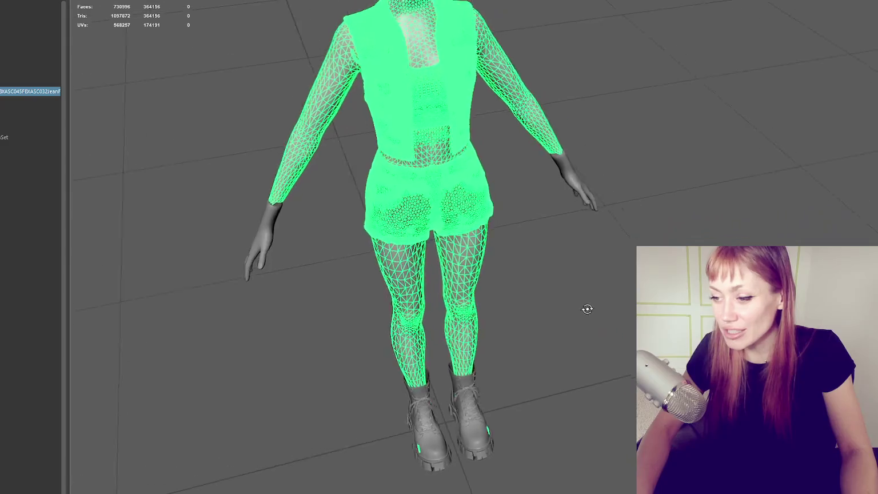
Step: Select a boot and try small rotate and move adjustments on it
{"action": "left_click", "coordinate": [474, 403]}
{"action": "left_click_drag", "start_coordinate": [557, 339], "coordinate": [566, 327], "text": "alt"}
{"action": "key", "text": "e"}
{"action": "key", "text": "w"}
{"action": "left_click", "coordinate": [570, 296]}
{"action": "left_click", "coordinate": [528, 303]}
{"action": "key", "text": "e"}
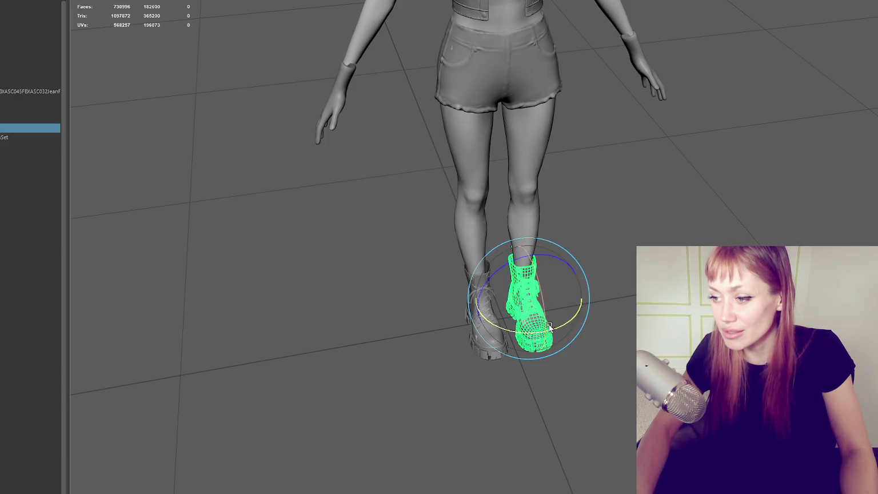
{"action": "key", "text": "w"}
{"action": "key", "text": "e"}
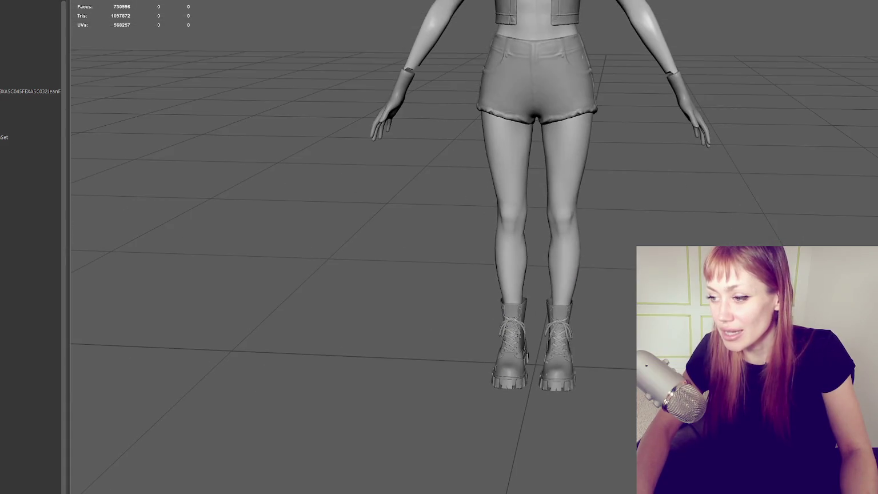
Step: Slide the right-hand boot slightly along X, undoing trial nudges until both boots align
{"action": "left_click", "coordinate": [571, 344]}
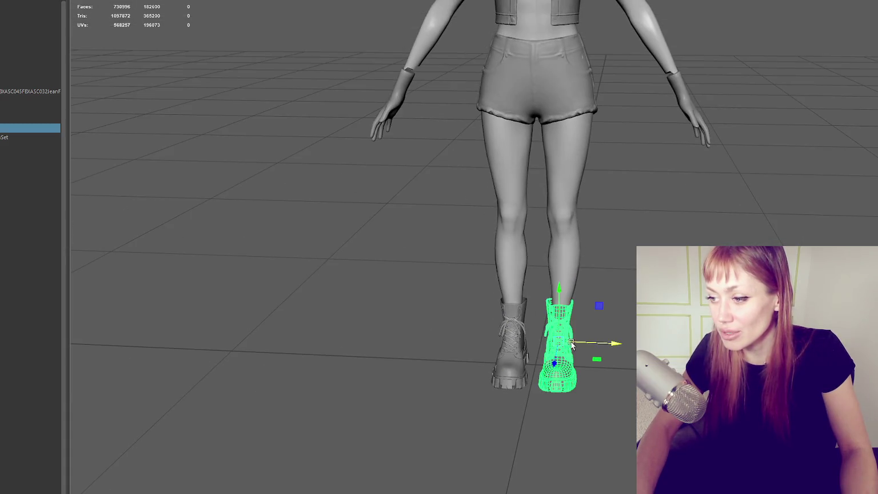
{"action": "left_click", "coordinate": [610, 345]}
{"action": "left_click", "coordinate": [574, 340]}
{"action": "left_click_drag", "start_coordinate": [594, 342], "coordinate": [596, 342]}
{"action": "key", "text": "ctrl+z"}
{"action": "key", "text": "ctrl+z"}
{"action": "key", "text": "ctrl+z"}
{"action": "key", "text": "ctrl+z"}
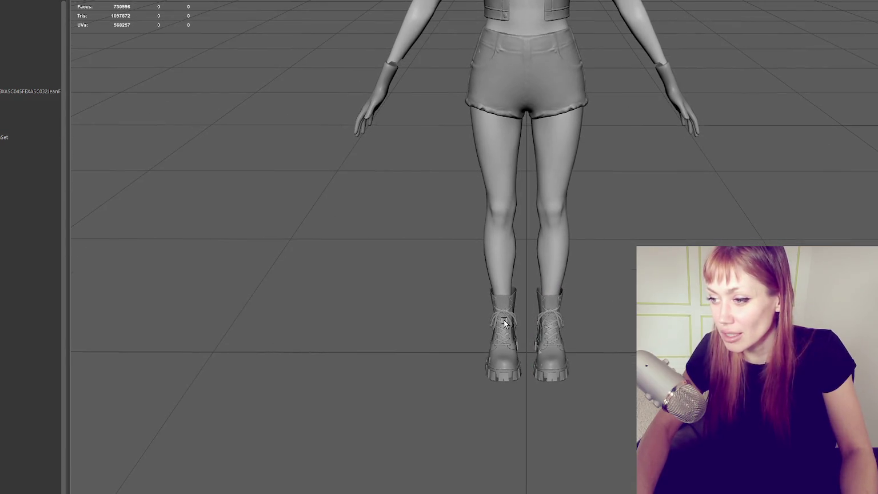
{"action": "key", "text": "ctrl+z"}
{"action": "left_click_drag", "start_coordinate": [537, 326], "coordinate": [535, 329]}
{"action": "key", "text": "ctrl+z"}
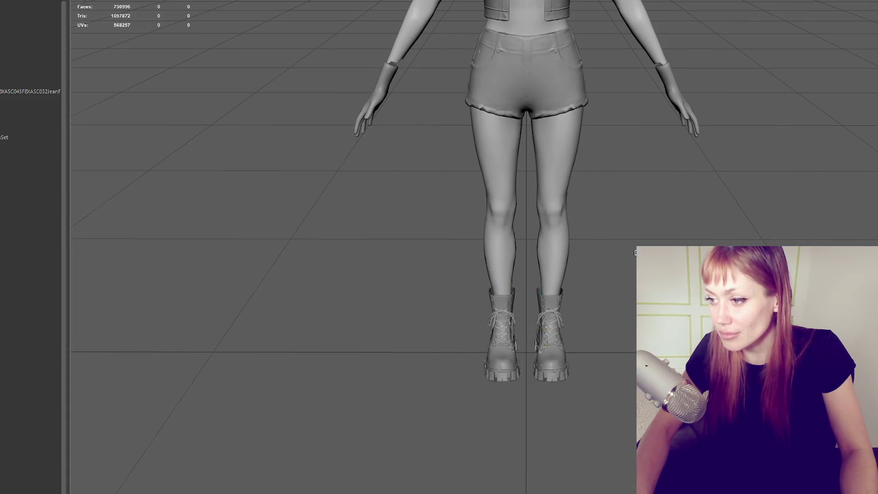
{"action": "key", "text": "ctrl+z"}
{"action": "key", "text": "ctrl+z"}
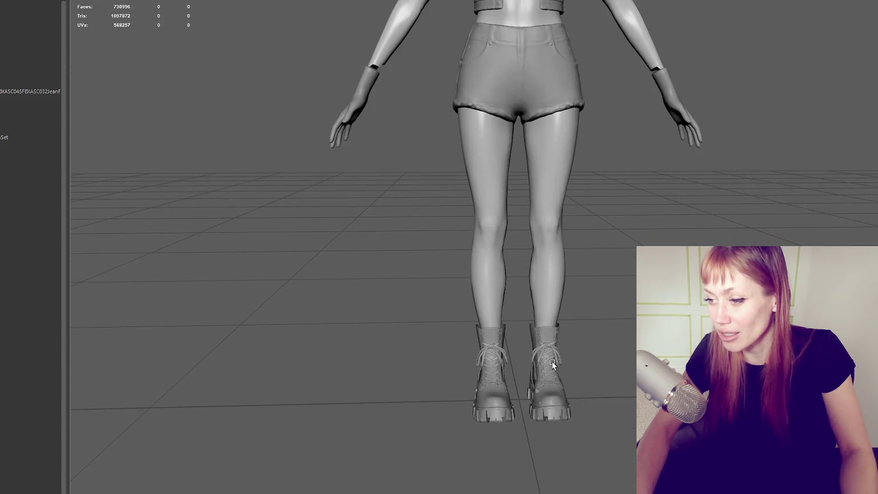
{"action": "key", "text": "ctrl+z"}
{"action": "key", "text": "ctrl+z"}
{"action": "key", "text": "ctrl+z"}
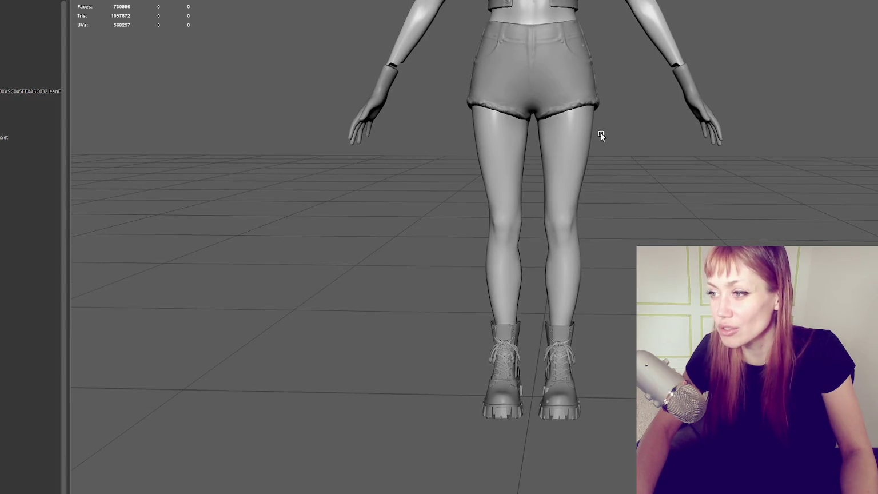
{"action": "key", "text": "ctrl+z"}
{"action": "key", "text": "ctrl+z"}
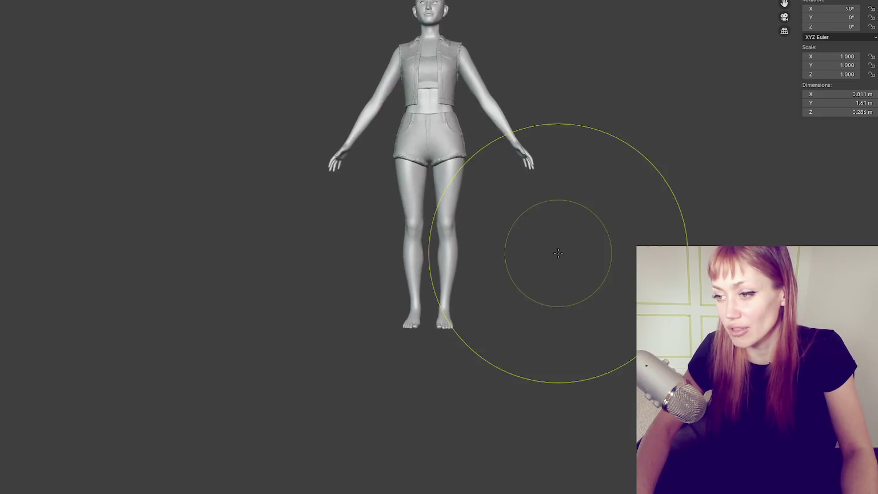
{"action": "scroll", "coordinate": [522, 229], "scroll_direction": "up", "scroll_amount": 3}
{"action": "middle_click_drag", "start_coordinate": [522, 230], "coordinate": [429, 59], "text": "shift"}
{"action": "scroll", "coordinate": [410, 89], "scroll_direction": "up", "scroll_amount": 3}
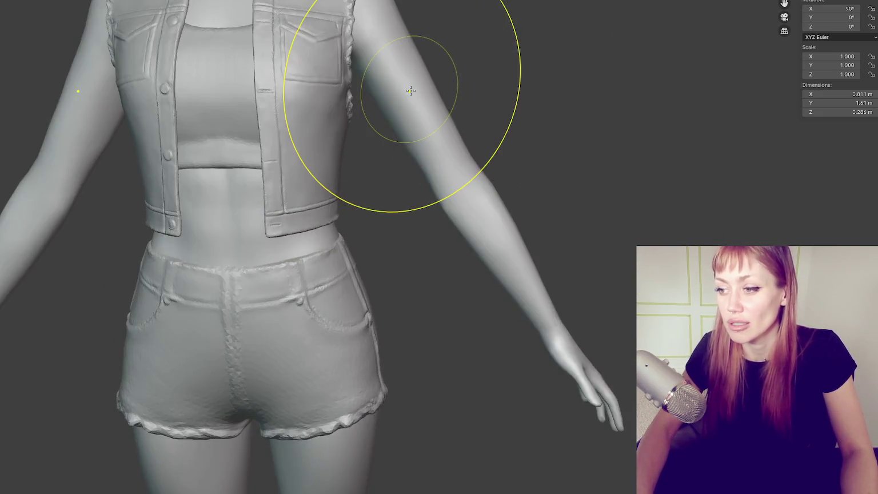
{"action": "scroll", "coordinate": [410, 90], "scroll_direction": "down", "scroll_amount": 3}
{"action": "middle_click_drag", "start_coordinate": [411, 90], "coordinate": [304, 88]}
{"action": "scroll", "coordinate": [314, 108], "scroll_direction": "up", "scroll_amount": 2}
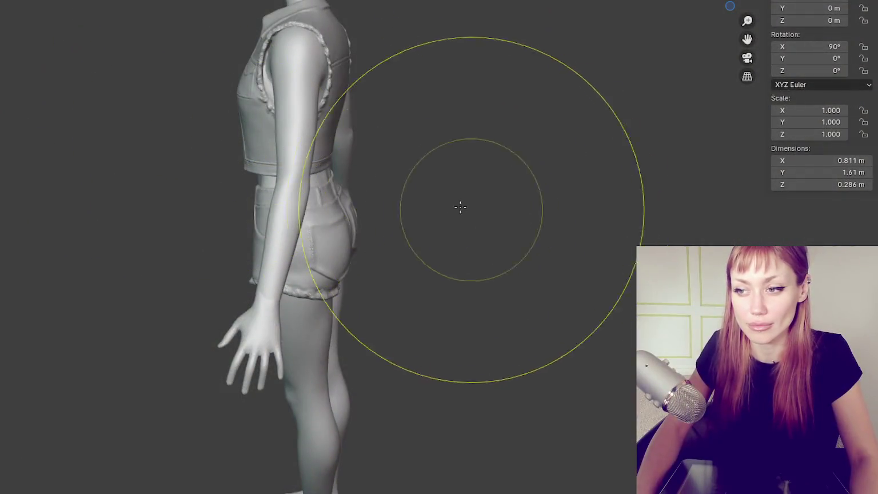
Step: Orbit to a side view and shrink the sculpting brush radius with F for hand work
{"action": "scroll", "coordinate": [373, 156], "scroll_direction": "down", "scroll_amount": 2}
{"action": "mouse_move", "coordinate": [373, 155]}
{"action": "middle_mouse_down"}
{"action": "mouse_move", "coordinate": [510, 143]}
{"action": "mouse_move", "coordinate": [434, 225]}
{"action": "middle_mouse_up"}
{"action": "scroll", "coordinate": [436, 224], "scroll_direction": "up", "scroll_amount": 2}
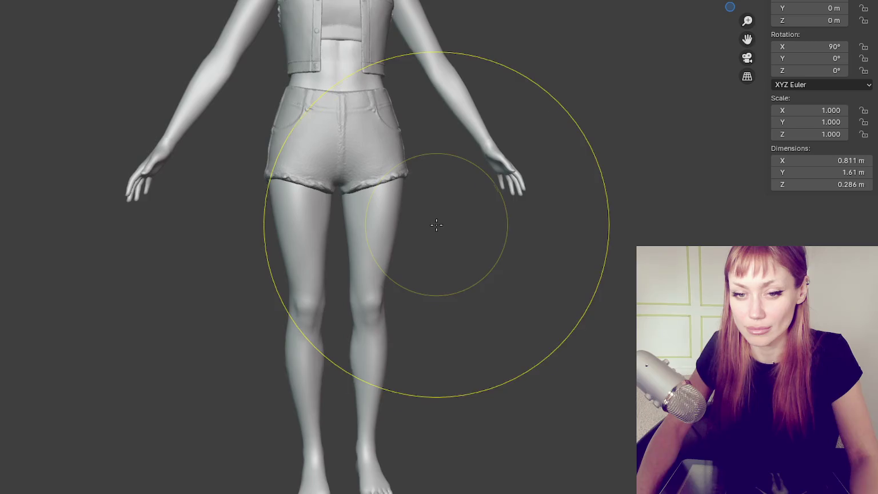
{"action": "scroll", "coordinate": [436, 225], "scroll_direction": "down", "scroll_amount": 4}
{"action": "scroll", "coordinate": [426, 246], "scroll_direction": "up", "scroll_amount": 4}
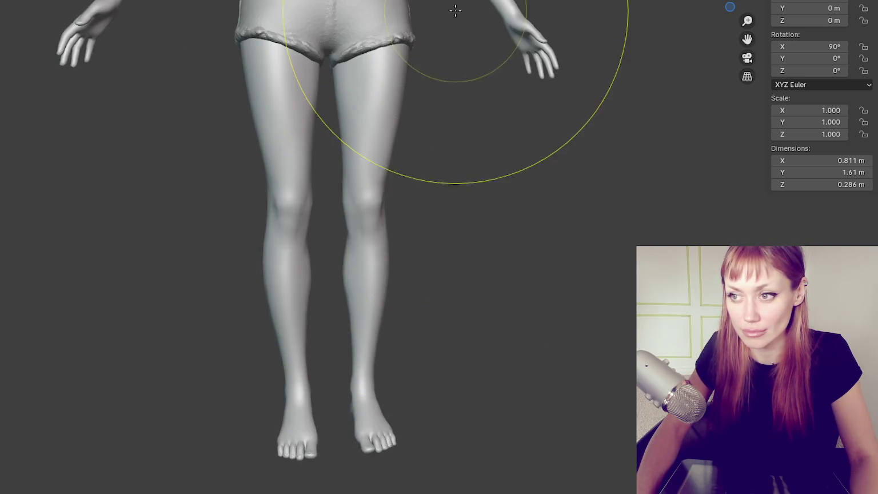
{"action": "scroll", "coordinate": [404, 314], "scroll_direction": "down", "scroll_amount": 3}
{"action": "middle_click_drag", "start_coordinate": [404, 314], "coordinate": [378, 260]}
{"action": "key", "text": "f"}
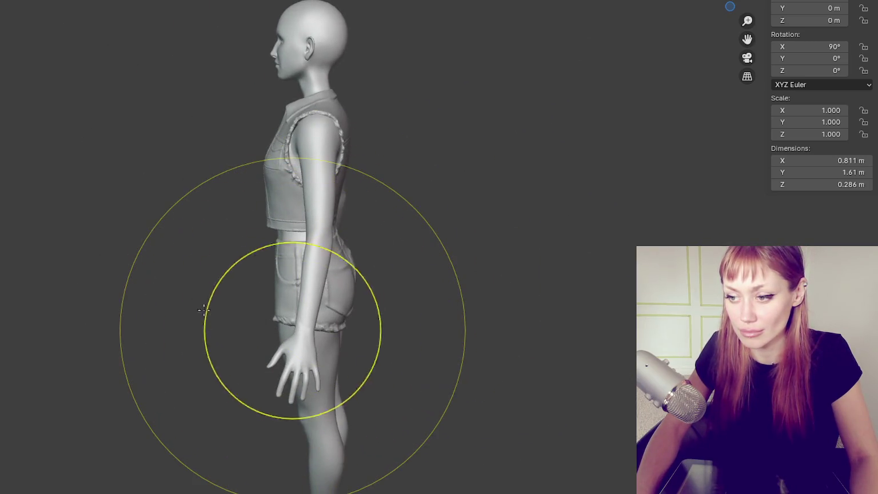
{"action": "left_click", "coordinate": [255, 322]}
Step: Inspect the figure from front and three-quarter views of the torso and lower body
{"action": "scroll", "coordinate": [235, 324], "scroll_direction": "up", "scroll_amount": 4}
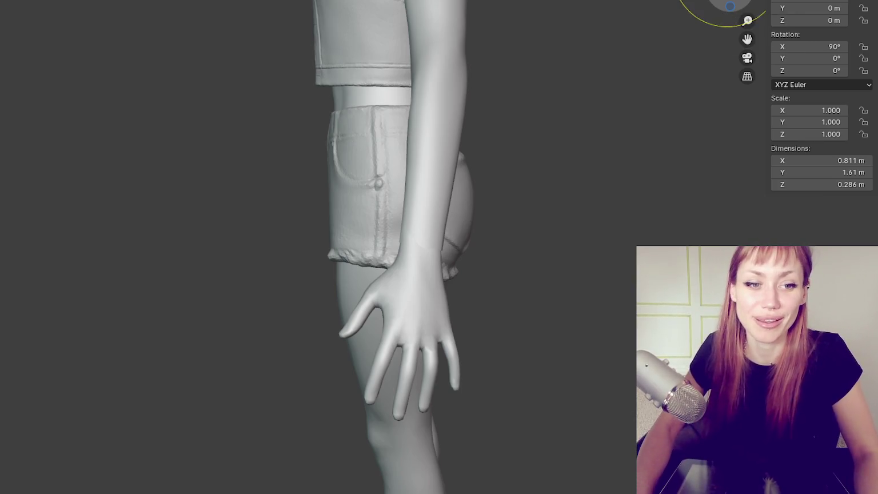
{"action": "scroll", "coordinate": [562, 40], "scroll_direction": "down", "scroll_amount": 5}
{"action": "key", "text": "KP_1"}
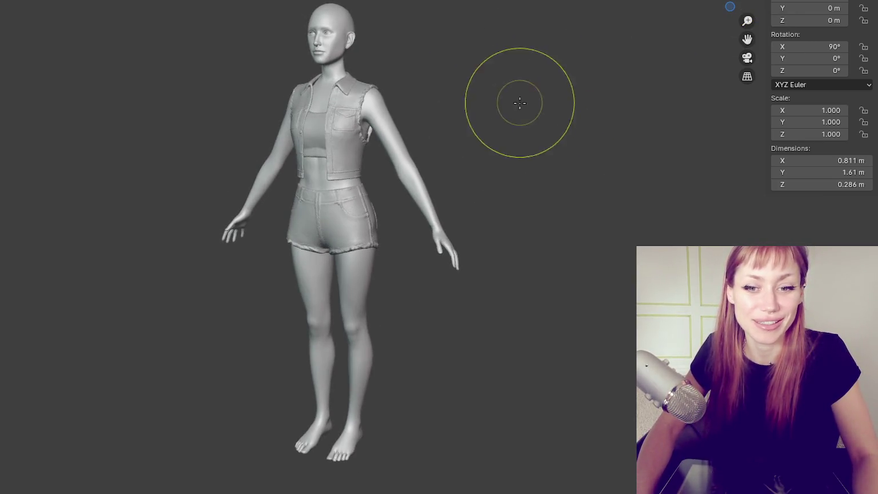
{"action": "scroll", "coordinate": [520, 101], "scroll_direction": "up", "scroll_amount": 3}
{"action": "middle_click_drag", "start_coordinate": [525, 145], "coordinate": [492, 118]}
{"action": "scroll", "coordinate": [492, 119], "scroll_direction": "down", "scroll_amount": 3}
{"action": "key", "text": "KP_1"}
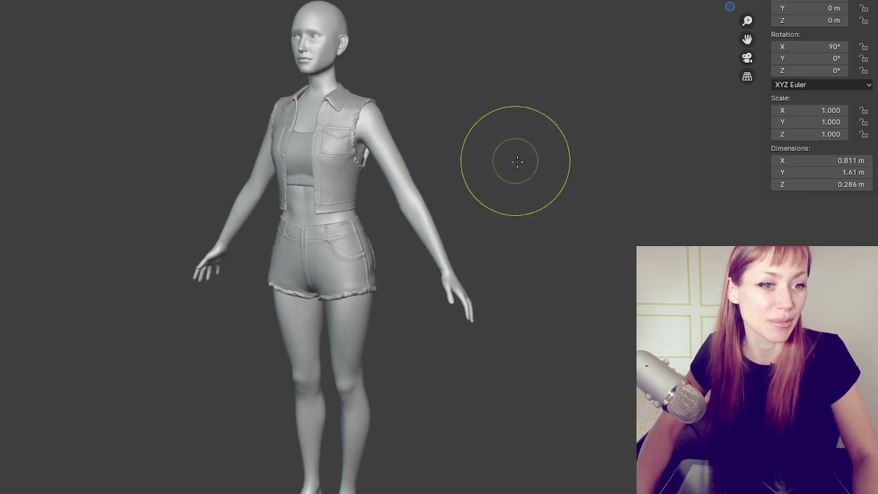
{"action": "scroll", "coordinate": [515, 163], "scroll_direction": "up", "scroll_amount": 3}
{"action": "middle_click_drag", "start_coordinate": [558, 53], "coordinate": [492, 76]}
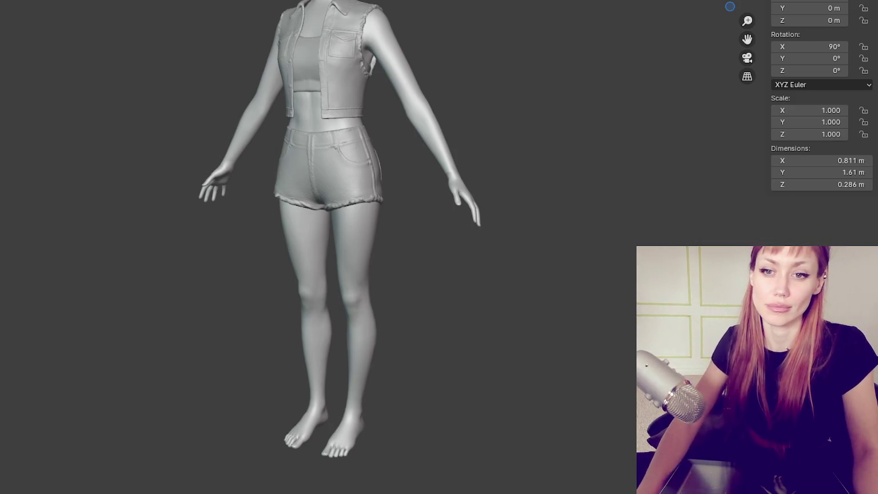
Step: Zoom to the wrist, try smoothing its notch, then undo the smoothing
{"action": "scroll", "coordinate": [400, 177], "scroll_direction": "up", "scroll_amount": 3}
{"action": "scroll", "coordinate": [513, 188], "scroll_direction": "up", "scroll_amount": 1}
{"action": "scroll", "coordinate": [521, 238], "scroll_direction": "up", "scroll_amount": 3}
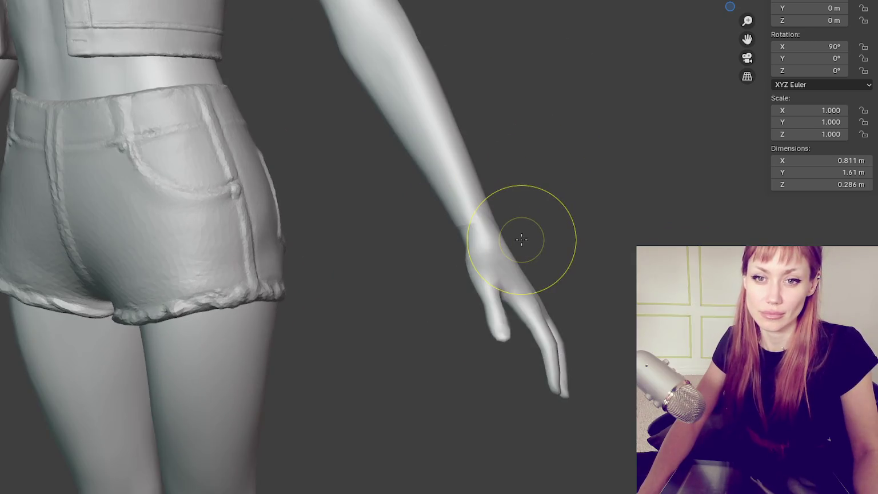
{"action": "scroll", "coordinate": [490, 245], "scroll_direction": "up", "scroll_amount": 1}
{"action": "scroll", "coordinate": [491, 247], "scroll_direction": "up", "scroll_amount": 1}
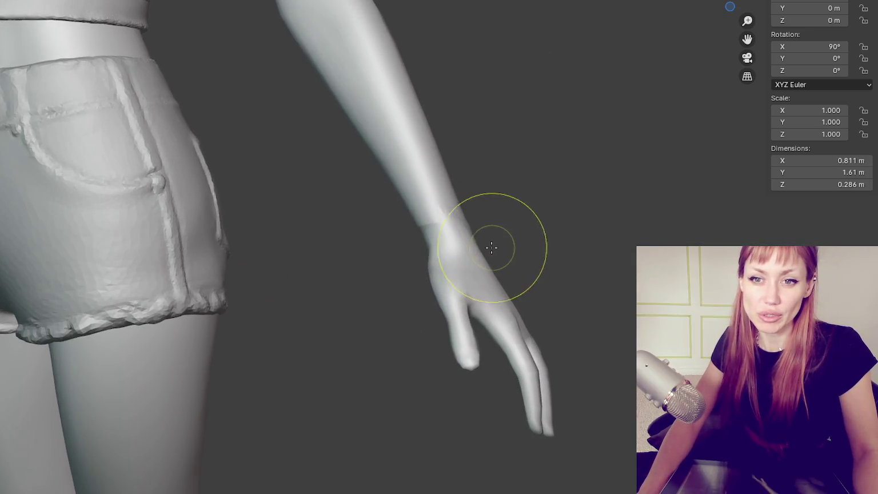
{"action": "middle_click_drag", "start_coordinate": [492, 247], "coordinate": [459, 264]}
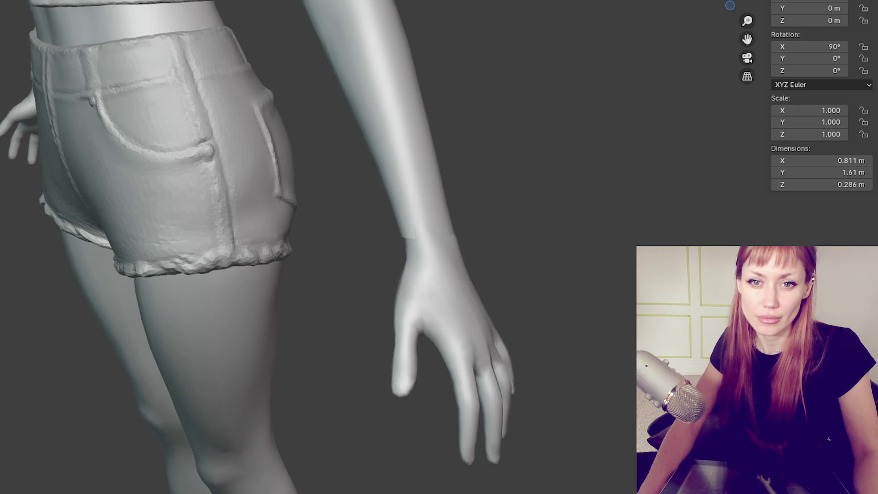
{"action": "scroll", "coordinate": [514, 314], "scroll_direction": "up", "scroll_amount": 1}
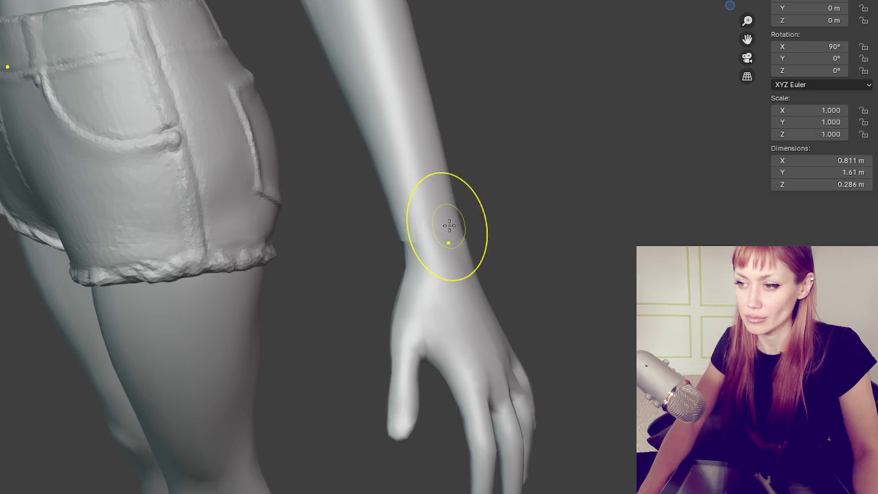
{"action": "key", "text": "ctrl"}
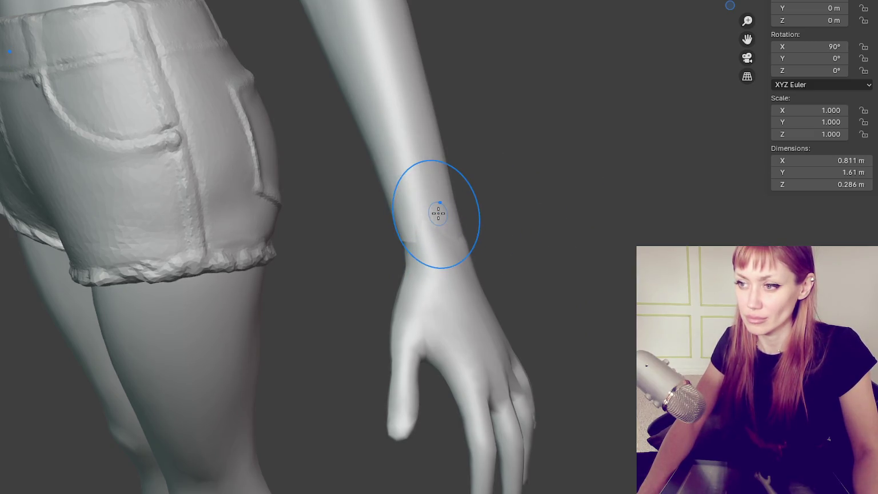
{"action": "mouse_move", "coordinate": [414, 241]}
{"action": "middle_mouse_down"}
{"action": "mouse_move", "coordinate": [545, 198]}
{"action": "mouse_move", "coordinate": [584, 174]}
{"action": "mouse_move", "coordinate": [435, 210]}
{"action": "middle_mouse_up"}
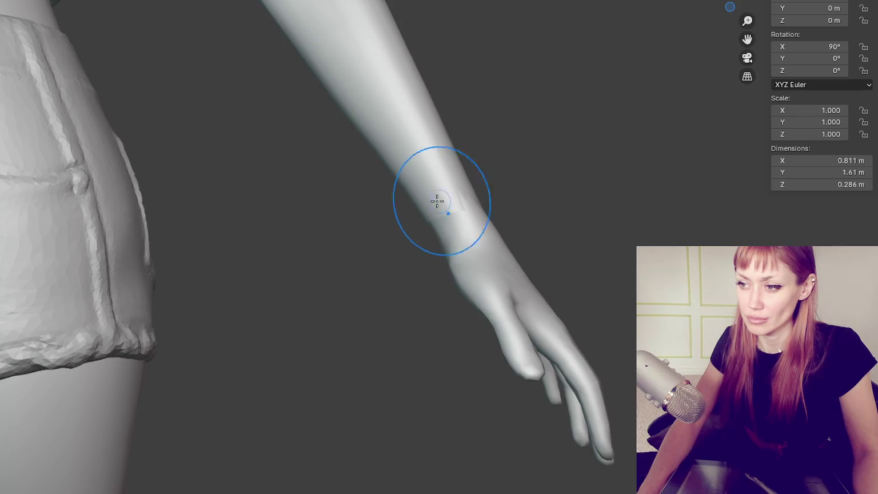
{"action": "left_click_drag", "start_coordinate": [400, 223], "coordinate": [483, 206]}
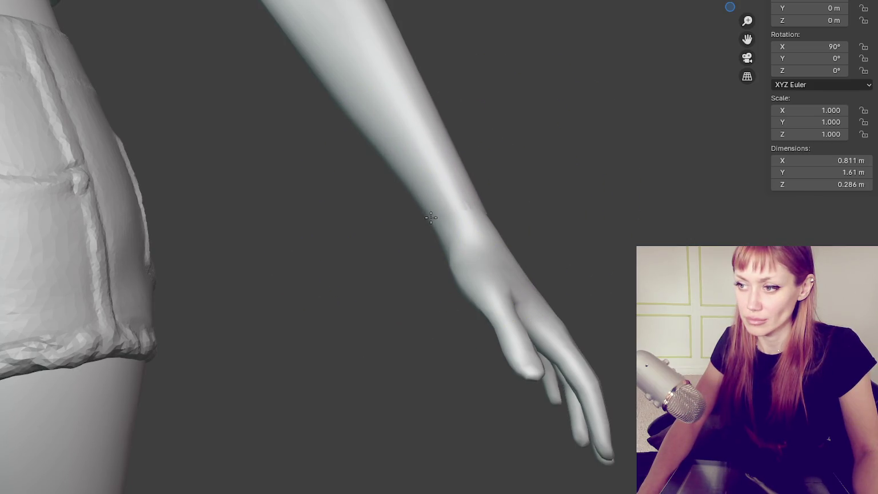
{"action": "key", "text": "ctrl+z"}
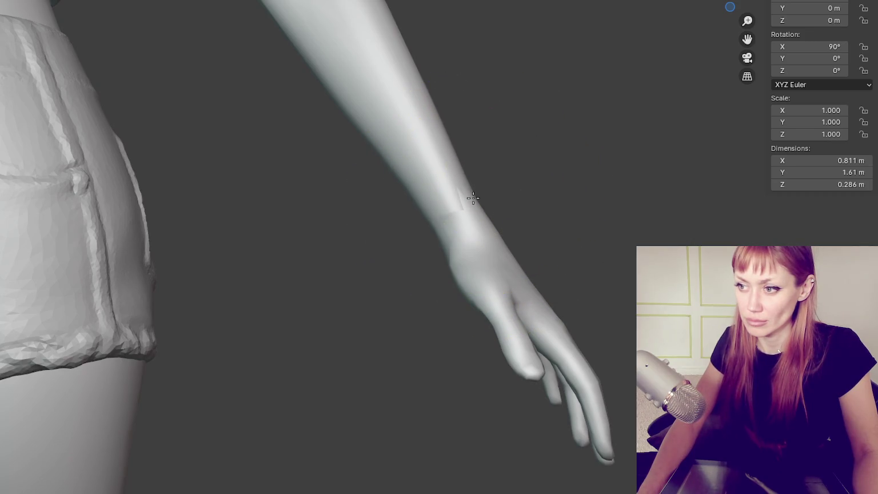
Step: Sculpt a rough glove-edge line across the wrist, then select the separate hand object
{"action": "scroll", "coordinate": [474, 198], "scroll_direction": "down", "scroll_amount": 3}
{"action": "scroll", "coordinate": [495, 190], "scroll_direction": "down", "scroll_amount": 3}
{"action": "middle_click_drag", "start_coordinate": [545, 208], "coordinate": [460, 225]}
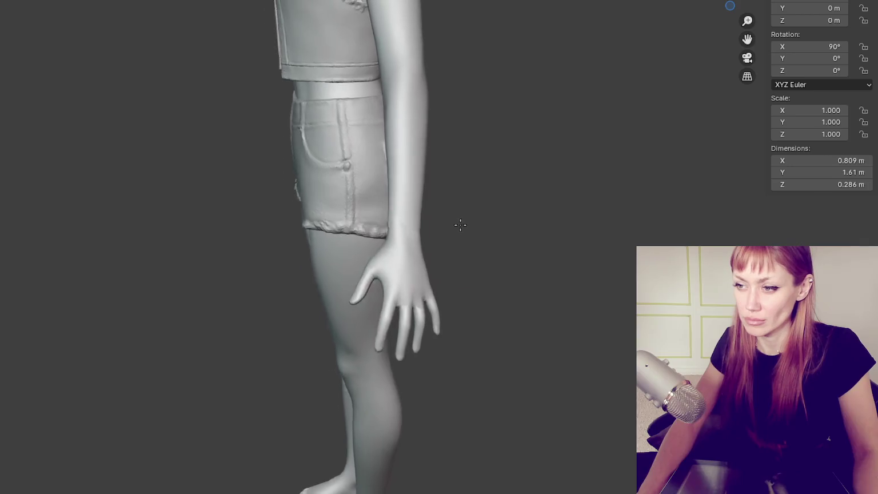
{"action": "scroll", "coordinate": [435, 228], "scroll_direction": "up", "scroll_amount": 3}
{"action": "scroll", "coordinate": [345, 249], "scroll_direction": "up", "scroll_amount": 2}
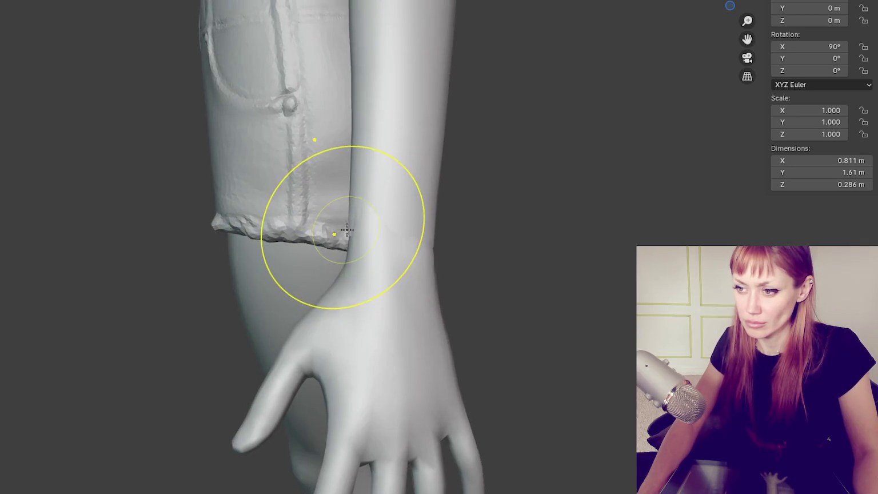
{"action": "mouse_move", "coordinate": [368, 233]}
{"action": "middle_mouse_down"}
{"action": "mouse_move", "coordinate": [379, 229]}
{"action": "mouse_move", "coordinate": [333, 239]}
{"action": "middle_mouse_up"}
{"action": "left_click_drag", "start_coordinate": [417, 229], "coordinate": [392, 236]}
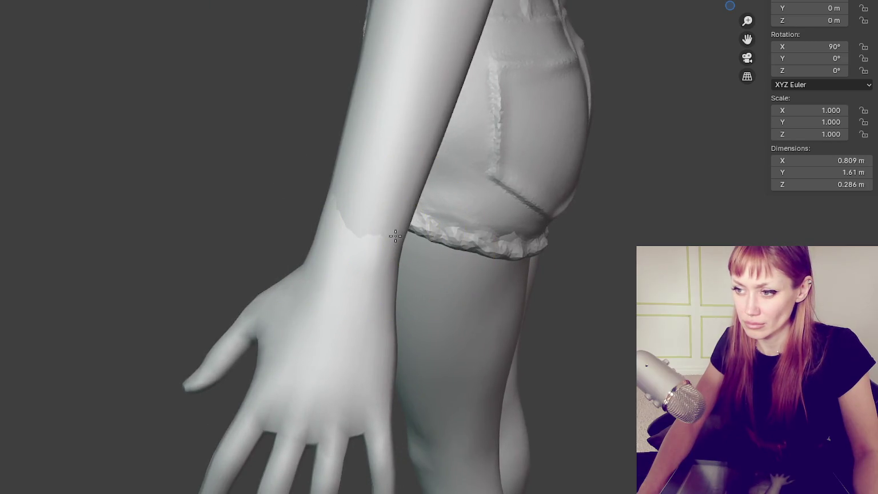
{"action": "mouse_move", "coordinate": [391, 236]}
{"action": "middle_mouse_down"}
{"action": "mouse_move", "coordinate": [613, 198]}
{"action": "mouse_move", "coordinate": [539, 220]}
{"action": "middle_mouse_up"}
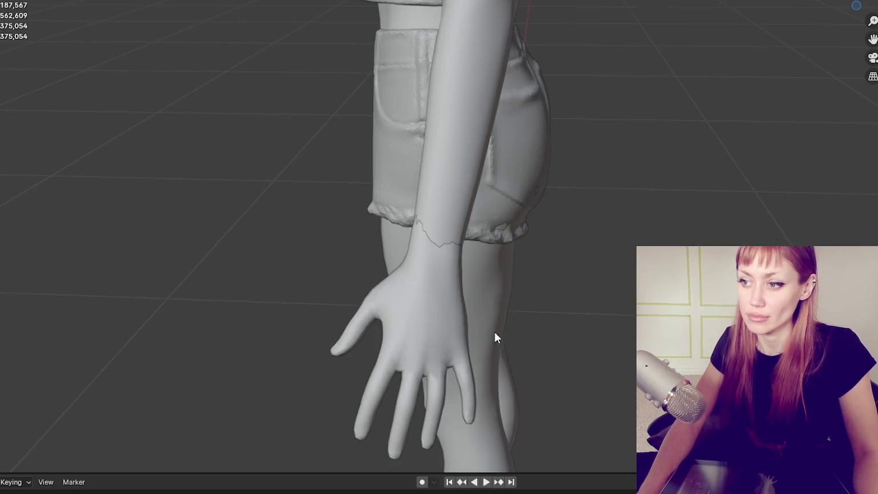
{"action": "left_click", "coordinate": [457, 320]}
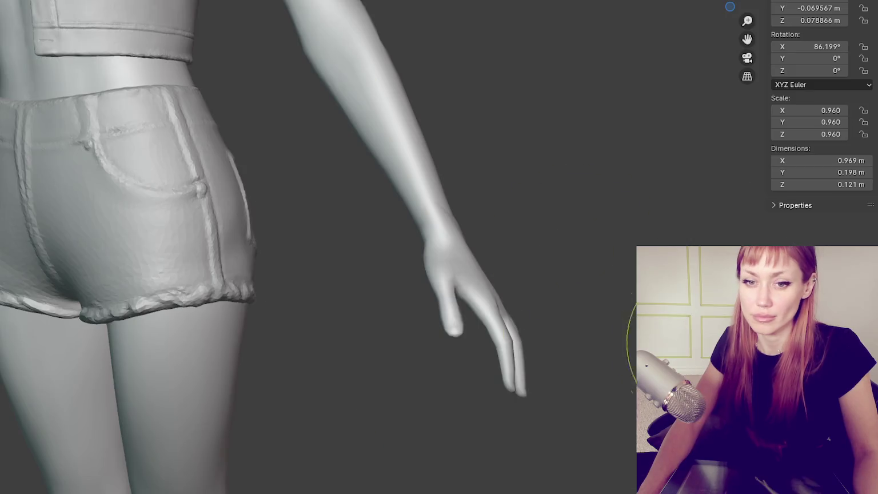
Step: Enlarge the brush with F and smooth over the rough mark on the wrist
{"action": "scroll", "coordinate": [537, 274], "scroll_direction": "up", "scroll_amount": 2}
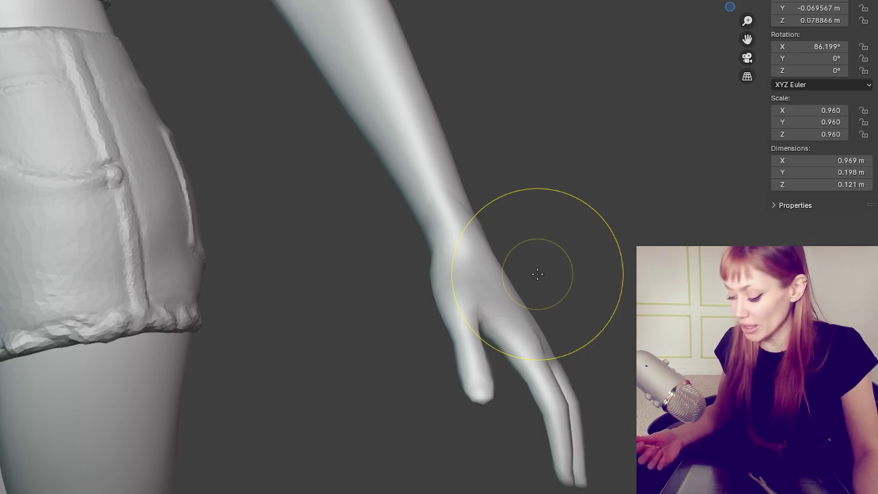
{"action": "mouse_move", "coordinate": [537, 274]}
{"action": "middle_mouse_down"}
{"action": "mouse_move", "coordinate": [447, 147]}
{"action": "mouse_move", "coordinate": [397, 167]}
{"action": "mouse_move", "coordinate": [306, 165]}
{"action": "mouse_move", "coordinate": [342, 183]}
{"action": "mouse_move", "coordinate": [333, 206]}
{"action": "mouse_move", "coordinate": [372, 196]}
{"action": "mouse_move", "coordinate": [435, 215]}
{"action": "mouse_move", "coordinate": [610, 235]}
{"action": "middle_mouse_up"}
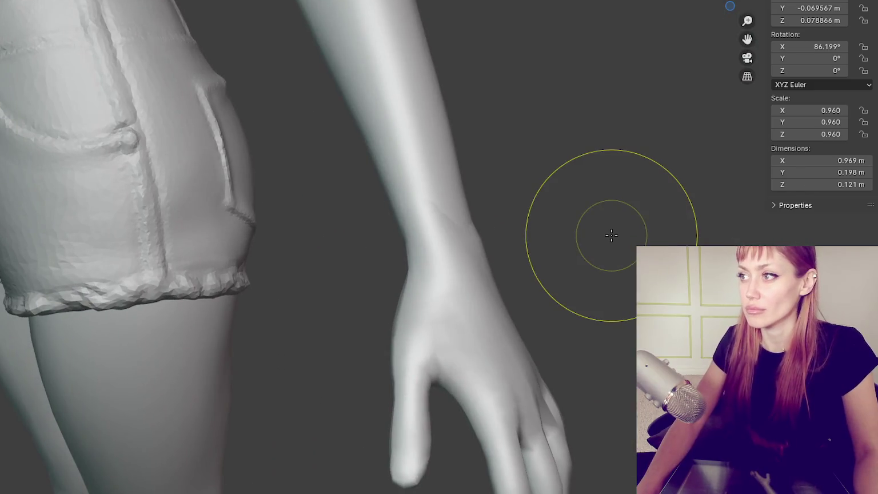
{"action": "key", "text": "f"}
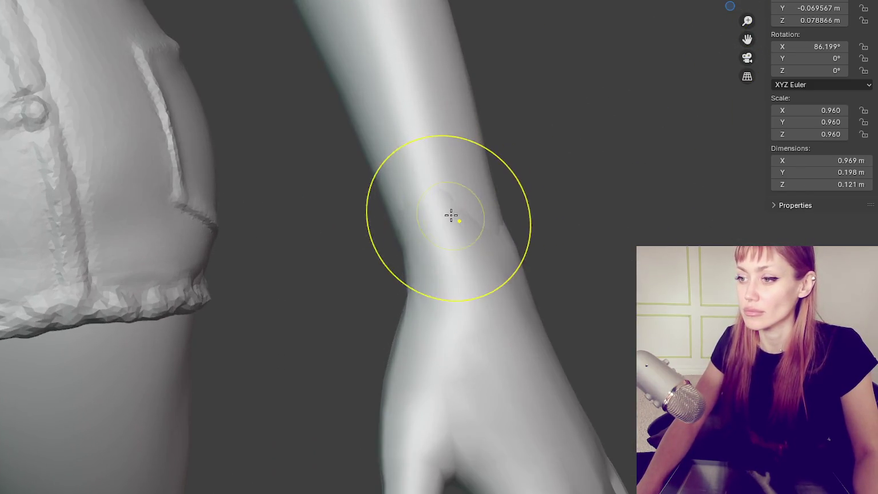
{"action": "left_click", "coordinate": [563, 196]}
{"action": "middle_click_drag", "start_coordinate": [562, 196], "coordinate": [558, 181]}
{"action": "scroll", "coordinate": [558, 181], "scroll_direction": "up", "scroll_amount": 2}
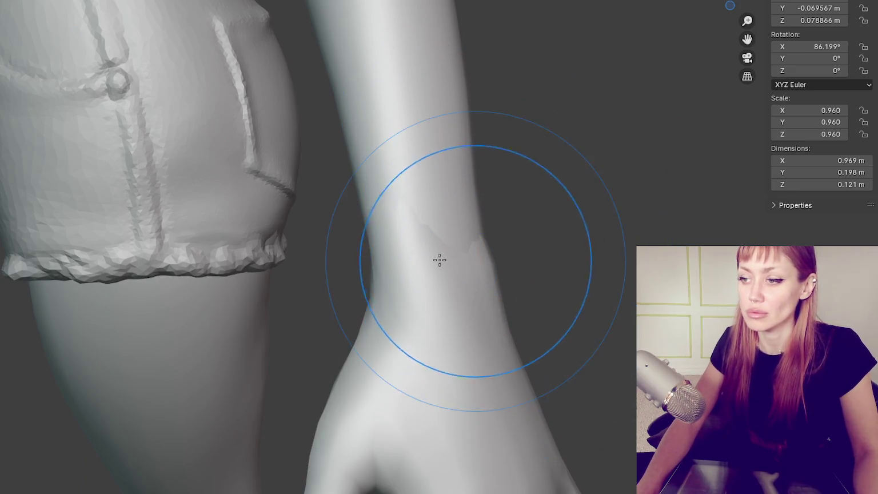
{"action": "middle_click_drag", "start_coordinate": [470, 259], "coordinate": [461, 267]}
{"action": "scroll", "coordinate": [454, 241], "scroll_direction": "down", "scroll_amount": 1}
{"action": "mouse_move", "coordinate": [455, 241]}
{"action": "left_mouse_down"}
{"action": "mouse_move", "coordinate": [480, 211]}
{"action": "mouse_move", "coordinate": [471, 226]}
{"action": "left_mouse_up"}
{"action": "mouse_move", "coordinate": [471, 226]}
{"action": "middle_mouse_down"}
{"action": "mouse_move", "coordinate": [633, 183]}
{"action": "mouse_move", "coordinate": [686, 129]}
{"action": "middle_mouse_up"}
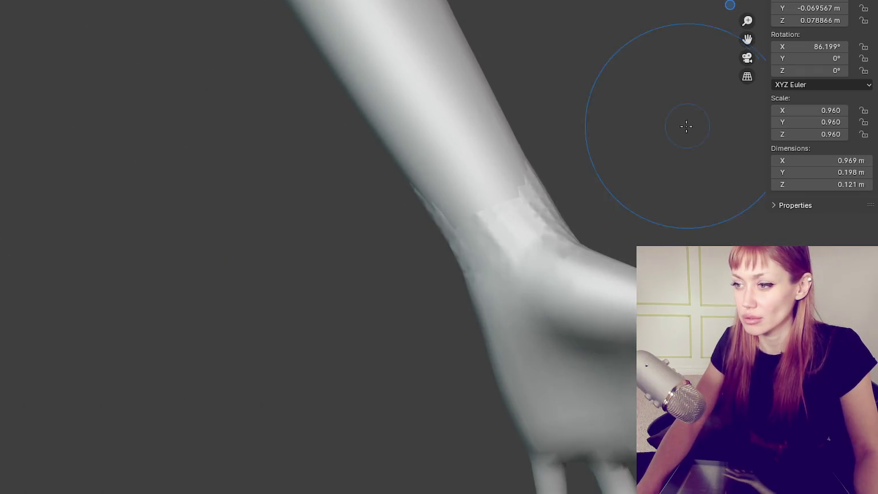
Step: Orbit around the hand and sculpt a light touch-up stroke over the palm
{"action": "middle_click_drag", "start_coordinate": [435, 276], "coordinate": [407, 215]}
{"action": "scroll", "coordinate": [343, 222], "scroll_direction": "down", "scroll_amount": 2}
{"action": "mouse_move", "coordinate": [343, 222]}
{"action": "middle_mouse_down"}
{"action": "mouse_move", "coordinate": [418, 239]}
{"action": "mouse_move", "coordinate": [343, 275]}
{"action": "middle_mouse_up"}
{"action": "middle_click_drag", "start_coordinate": [231, 210], "coordinate": [398, 209]}
{"action": "scroll", "coordinate": [422, 141], "scroll_direction": "down", "scroll_amount": 3}
{"action": "mouse_move", "coordinate": [422, 141]}
{"action": "middle_mouse_down"}
{"action": "mouse_move", "coordinate": [470, 187]}
{"action": "mouse_move", "coordinate": [509, 88]}
{"action": "middle_mouse_up"}
{"action": "scroll", "coordinate": [474, 116], "scroll_direction": "up", "scroll_amount": 3}
{"action": "middle_click_drag", "start_coordinate": [475, 116], "coordinate": [353, 180]}
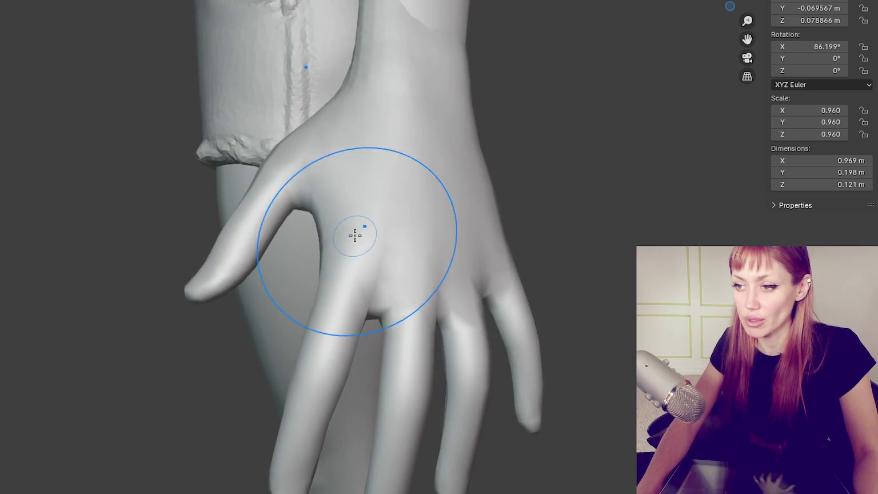
{"action": "mouse_move", "coordinate": [377, 270]}
{"action": "middle_mouse_down"}
{"action": "mouse_move", "coordinate": [377, 320]}
{"action": "mouse_move", "coordinate": [465, 285]}
{"action": "mouse_move", "coordinate": [418, 284]}
{"action": "mouse_move", "coordinate": [353, 263]}
{"action": "middle_mouse_up"}
{"action": "scroll", "coordinate": [464, 284], "scroll_direction": "down", "scroll_amount": 2}
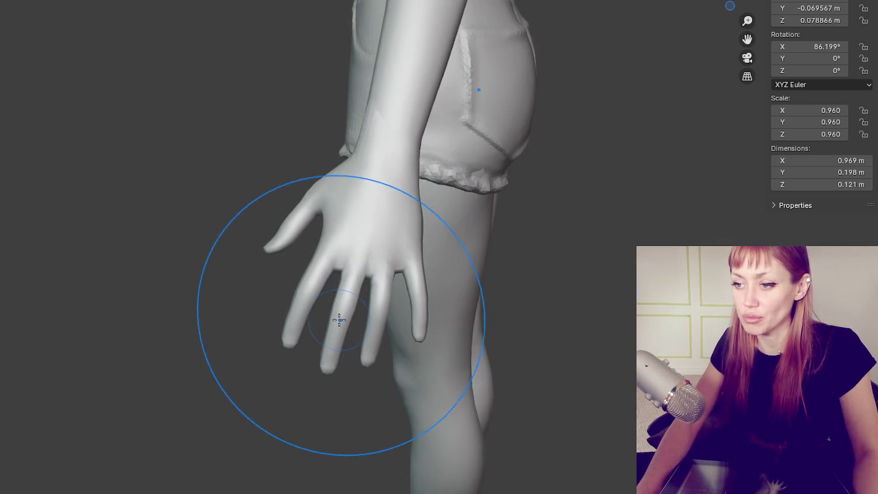
{"action": "middle_click_drag", "start_coordinate": [337, 354], "coordinate": [369, 268]}
{"action": "left_click_drag", "start_coordinate": [369, 286], "coordinate": [377, 230]}
{"action": "middle_click_drag", "start_coordinate": [376, 230], "coordinate": [153, 392]}
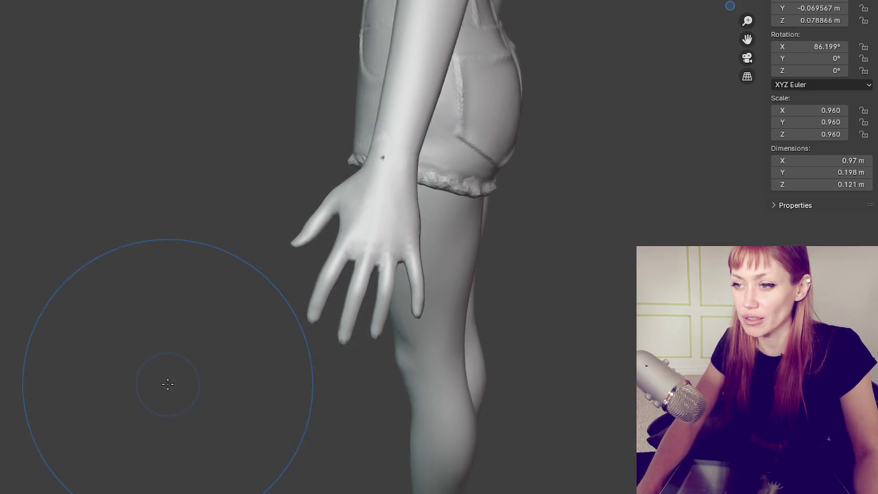
{"action": "scroll", "coordinate": [235, 372], "scroll_direction": "up", "scroll_amount": 2}
{"action": "middle_click_drag", "start_coordinate": [380, 257], "coordinate": [480, 274]}
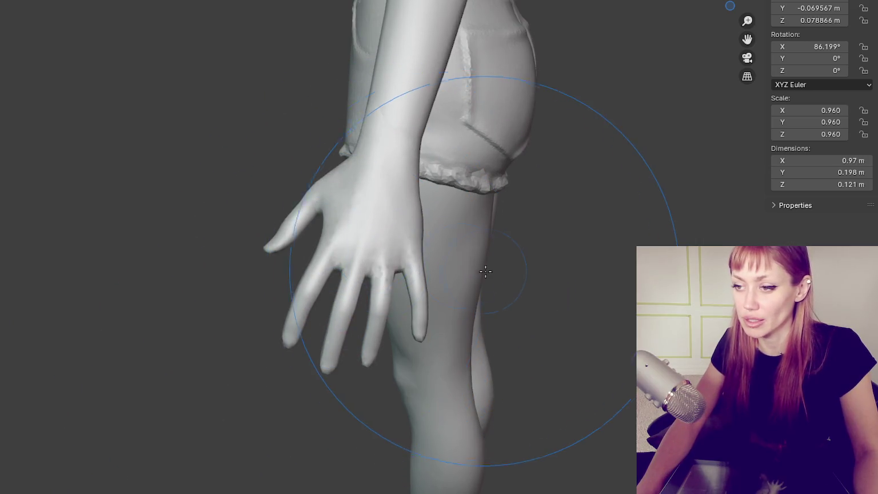
{"action": "mouse_move", "coordinate": [427, 261]}
{"action": "middle_mouse_down"}
{"action": "mouse_move", "coordinate": [356, 234]}
{"action": "mouse_move", "coordinate": [398, 243]}
{"action": "mouse_move", "coordinate": [215, 129]}
{"action": "middle_mouse_up"}
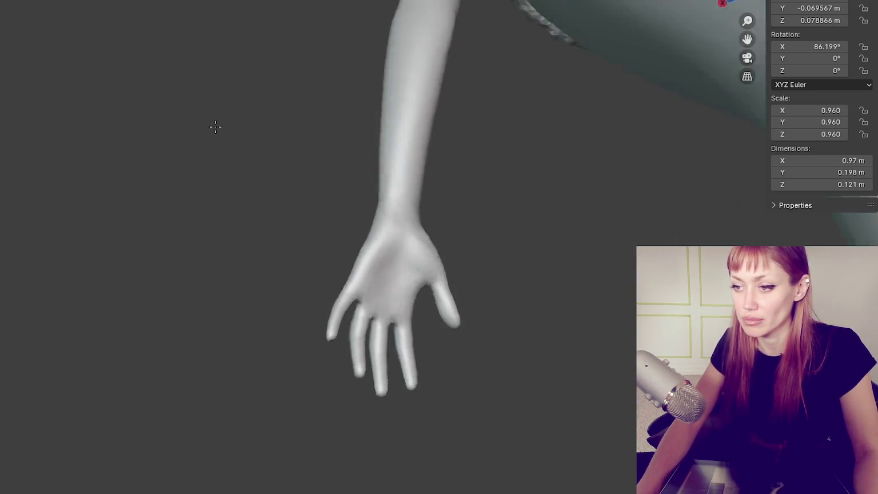
Step: Flatten the surfaces of the index and middle fingers on the palm side
{"action": "mouse_move", "coordinate": [525, 294]}
{"action": "middle_mouse_down"}
{"action": "mouse_move", "coordinate": [551, 288]}
{"action": "mouse_move", "coordinate": [499, 294]}
{"action": "mouse_move", "coordinate": [461, 313]}
{"action": "mouse_move", "coordinate": [510, 358]}
{"action": "mouse_move", "coordinate": [398, 245]}
{"action": "mouse_move", "coordinate": [424, 260]}
{"action": "mouse_move", "coordinate": [426, 308]}
{"action": "mouse_move", "coordinate": [396, 274]}
{"action": "mouse_move", "coordinate": [564, 280]}
{"action": "middle_mouse_up"}
{"action": "scroll", "coordinate": [564, 280], "scroll_direction": "up", "scroll_amount": 5}
{"action": "left_click_drag", "start_coordinate": [411, 218], "coordinate": [509, 402]}
{"action": "left_click_drag", "start_coordinate": [392, 422], "coordinate": [365, 353]}
Step: Switch to a front palm view and sculpt along the little finger up to the palm
{"action": "middle_click_drag", "start_coordinate": [533, 421], "coordinate": [519, 334]}
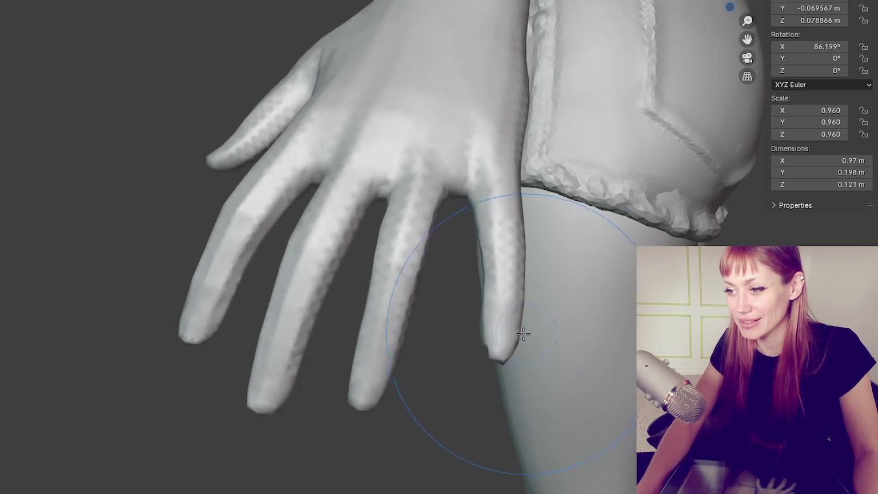
{"action": "scroll", "coordinate": [525, 348], "scroll_direction": "up", "scroll_amount": 2}
{"action": "scroll", "coordinate": [332, 378], "scroll_direction": "down", "scroll_amount": 2}
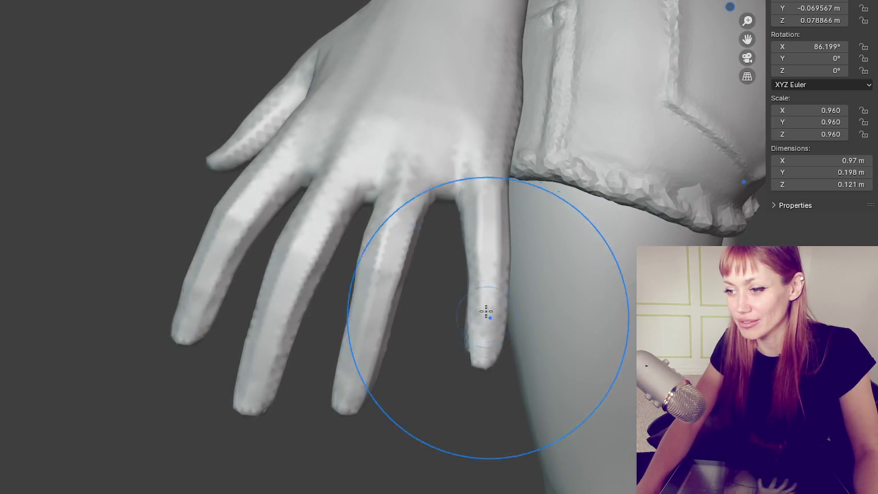
{"action": "middle_click_drag", "start_coordinate": [460, 412], "coordinate": [482, 280]}
{"action": "key", "text": "KP_1"}
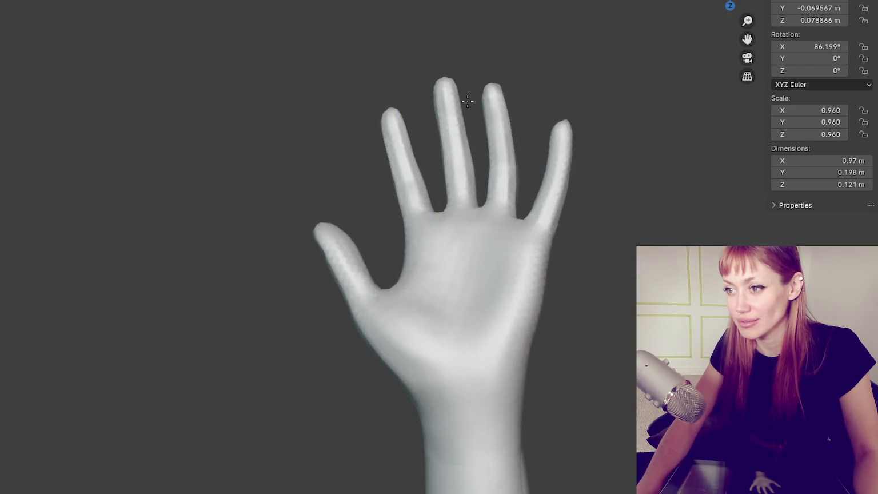
{"action": "middle_click_drag", "start_coordinate": [466, 92], "coordinate": [582, 194]}
{"action": "scroll", "coordinate": [582, 194], "scroll_direction": "up", "scroll_amount": 2}
{"action": "scroll", "coordinate": [571, 200], "scroll_direction": "down", "scroll_amount": 2}
{"action": "middle_click_drag", "start_coordinate": [447, 163], "coordinate": [455, 373]}
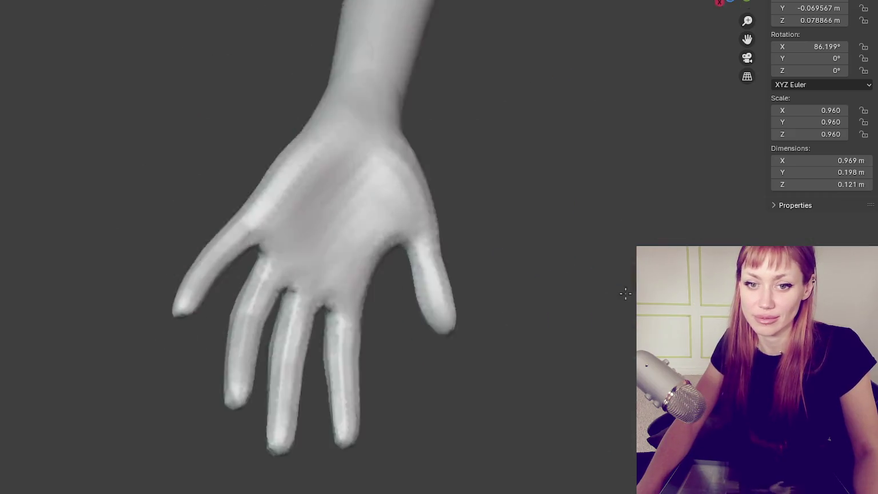
{"action": "scroll", "coordinate": [483, 263], "scroll_direction": "up", "scroll_amount": 2}
{"action": "scroll", "coordinate": [483, 263], "scroll_direction": "up", "scroll_amount": 2}
{"action": "scroll", "coordinate": [450, 290], "scroll_direction": "up", "scroll_amount": 2}
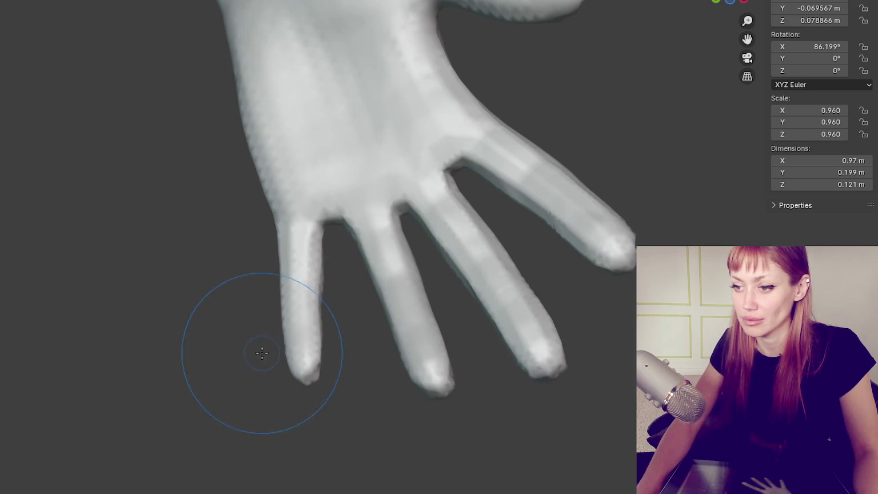
{"action": "mouse_move", "coordinate": [303, 372]}
{"action": "left_mouse_down"}
{"action": "mouse_move", "coordinate": [276, 178]}
{"action": "mouse_move", "coordinate": [326, 249]}
{"action": "left_mouse_up"}
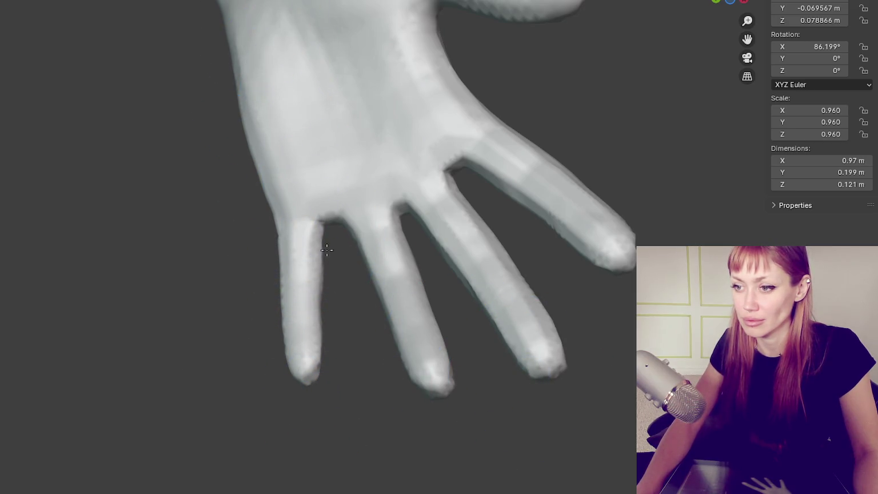
Step: Reshape the thumb and its tip, then check the hand from edge-on and palm views
{"action": "mouse_move", "coordinate": [554, 92]}
{"action": "left_mouse_down"}
{"action": "mouse_move", "coordinate": [447, 73]}
{"action": "mouse_move", "coordinate": [570, 98]}
{"action": "left_mouse_up"}
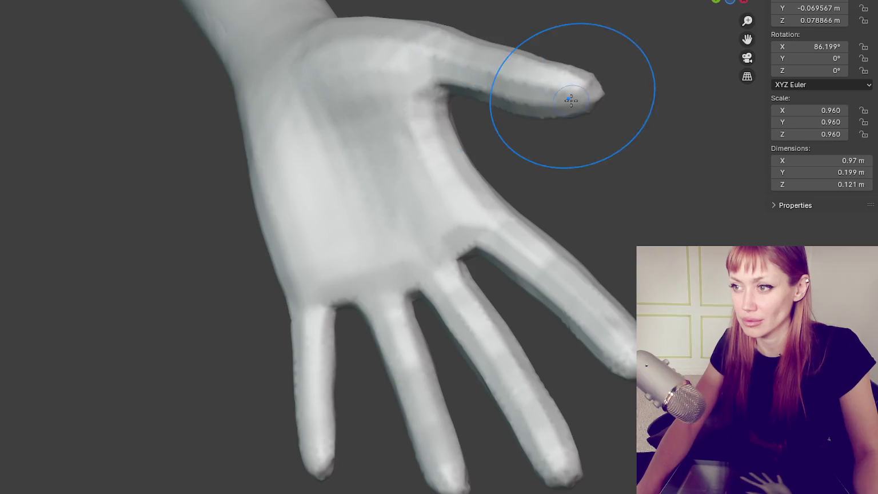
{"action": "scroll", "coordinate": [604, 89], "scroll_direction": "up", "scroll_amount": 2}
{"action": "scroll", "coordinate": [605, 103], "scroll_direction": "down", "scroll_amount": 3}
{"action": "left_click_drag", "start_coordinate": [617, 131], "coordinate": [594, 141]}
{"action": "scroll", "coordinate": [572, 183], "scroll_direction": "down", "scroll_amount": 3}
{"action": "middle_click_drag", "start_coordinate": [558, 210], "coordinate": [488, 231]}
{"action": "scroll", "coordinate": [343, 190], "scroll_direction": "down", "scroll_amount": 4}
{"action": "scroll", "coordinate": [607, 225], "scroll_direction": "up", "scroll_amount": 4}
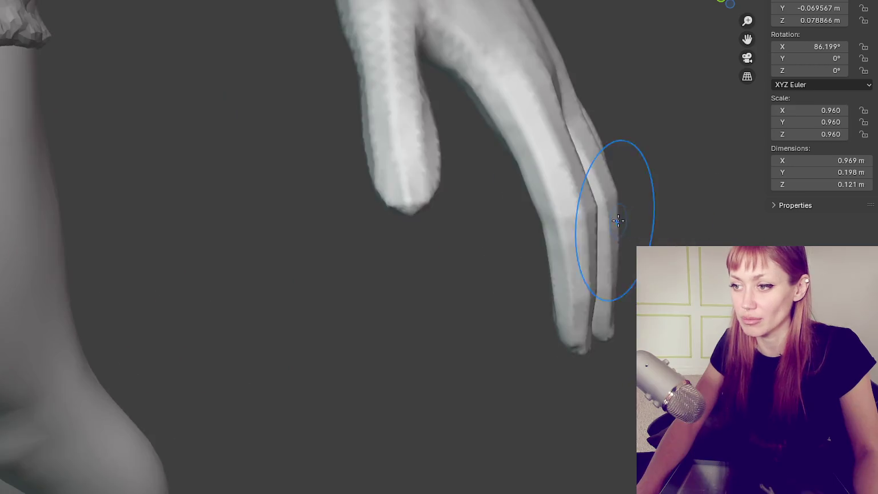
{"action": "scroll", "coordinate": [525, 179], "scroll_direction": "up", "scroll_amount": 2}
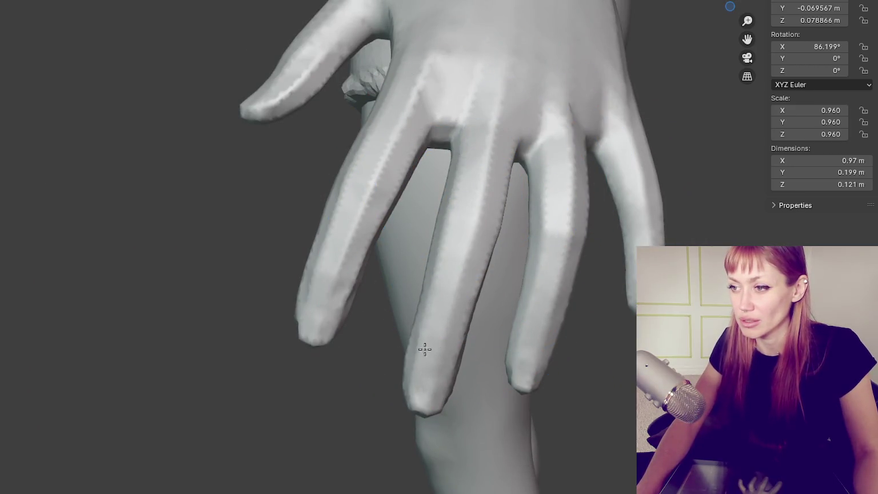
{"action": "scroll", "coordinate": [594, 253], "scroll_direction": "down", "scroll_amount": 4}
{"action": "mouse_move", "coordinate": [594, 254]}
{"action": "middle_mouse_down"}
{"action": "mouse_move", "coordinate": [572, 208]}
{"action": "mouse_move", "coordinate": [431, 168]}
{"action": "middle_mouse_up"}
{"action": "scroll", "coordinate": [556, 216], "scroll_direction": "up", "scroll_amount": 2}
{"action": "scroll", "coordinate": [359, 268], "scroll_direction": "up", "scroll_amount": 2}
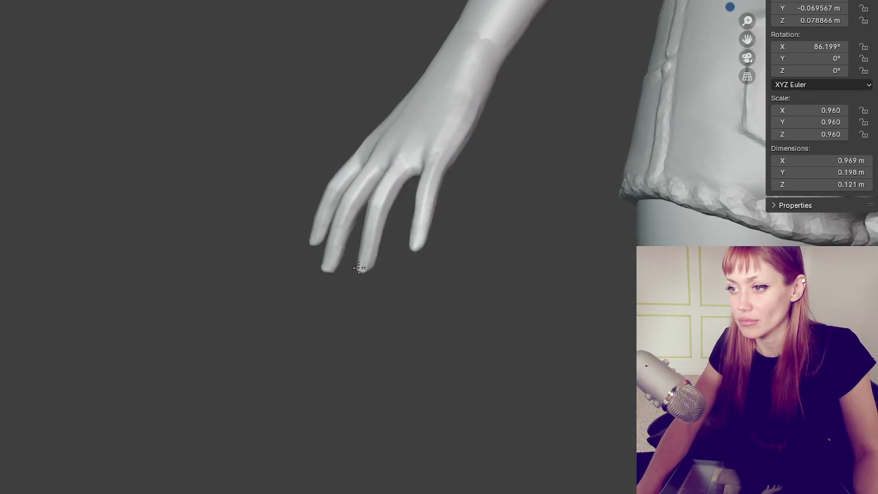
{"action": "mouse_move", "coordinate": [499, 1]}
{"action": "middle_mouse_down"}
{"action": "mouse_move", "coordinate": [523, 170]}
{"action": "mouse_move", "coordinate": [637, 178]}
{"action": "mouse_move", "coordinate": [434, 168]}
{"action": "middle_mouse_up"}
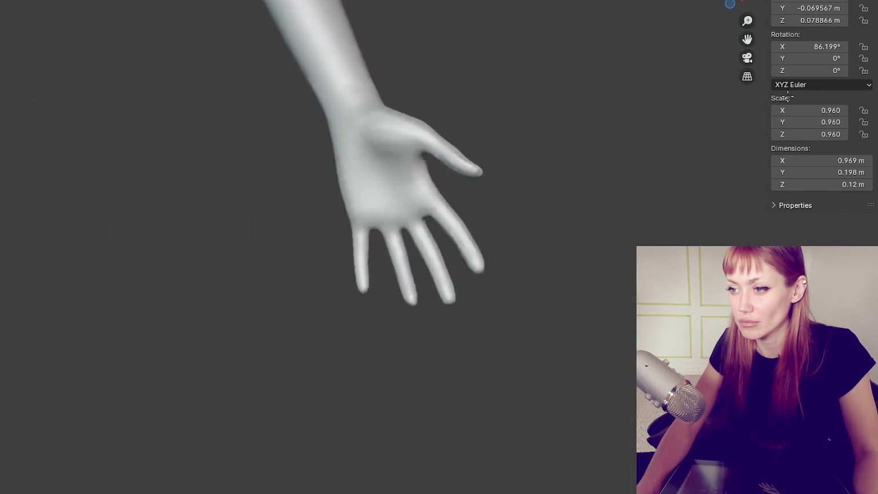
{"action": "mouse_move", "coordinate": [350, 20]}
{"action": "middle_mouse_down"}
{"action": "mouse_move", "coordinate": [507, 303]}
{"action": "mouse_move", "coordinate": [343, 352]}
{"action": "mouse_move", "coordinate": [549, 362]}
{"action": "mouse_move", "coordinate": [426, 255]}
{"action": "mouse_move", "coordinate": [382, 187]}
{"action": "mouse_move", "coordinate": [323, 259]}
{"action": "mouse_move", "coordinate": [396, 480]}
{"action": "mouse_move", "coordinate": [480, 402]}
{"action": "mouse_move", "coordinate": [466, 386]}
{"action": "mouse_move", "coordinate": [490, 372]}
{"action": "mouse_move", "coordinate": [400, 320]}
{"action": "mouse_move", "coordinate": [459, 273]}
{"action": "mouse_move", "coordinate": [352, 269]}
{"action": "mouse_move", "coordinate": [529, 314]}
{"action": "mouse_move", "coordinate": [451, 108]}
{"action": "middle_mouse_up"}
{"action": "mouse_move", "coordinate": [498, 261]}
{"action": "middle_mouse_down"}
{"action": "mouse_move", "coordinate": [416, 207]}
{"action": "mouse_move", "coordinate": [478, 225]}
{"action": "mouse_move", "coordinate": [372, 221]}
{"action": "mouse_move", "coordinate": [383, 223]}
{"action": "mouse_move", "coordinate": [394, 318]}
{"action": "middle_mouse_up"}
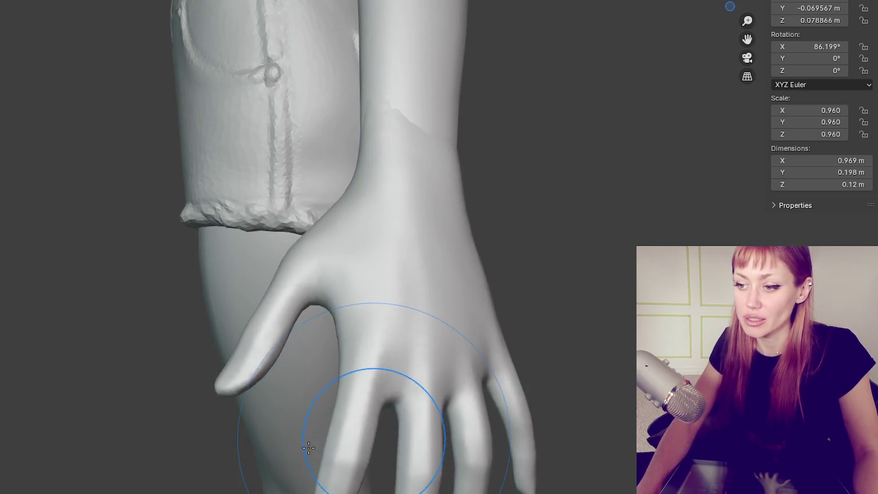
{"action": "mouse_move", "coordinate": [388, 392]}
{"action": "middle_mouse_down"}
{"action": "mouse_move", "coordinate": [461, 181]}
{"action": "mouse_move", "coordinate": [564, 196]}
{"action": "mouse_move", "coordinate": [417, 180]}
{"action": "middle_mouse_up"}
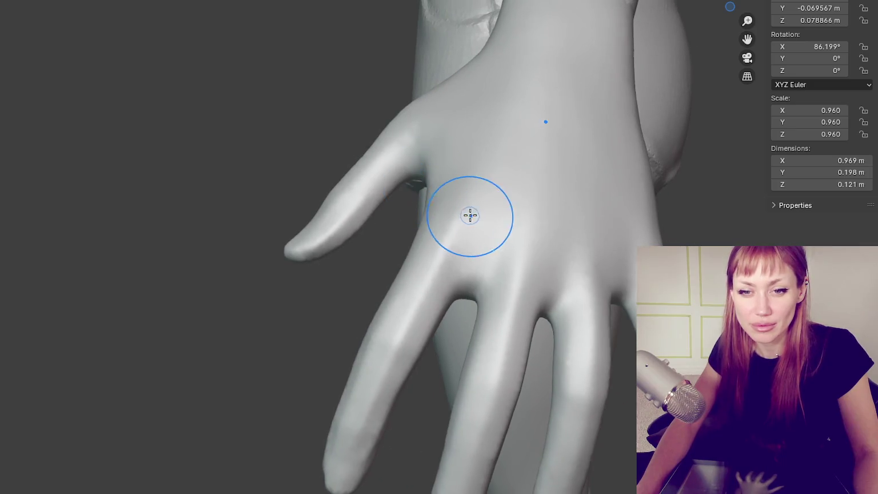
{"action": "mouse_move", "coordinate": [479, 216]}
{"action": "middle_mouse_down"}
{"action": "mouse_move", "coordinate": [496, 194]}
{"action": "mouse_move", "coordinate": [513, 191]}
{"action": "mouse_move", "coordinate": [503, 207]}
{"action": "middle_mouse_up"}
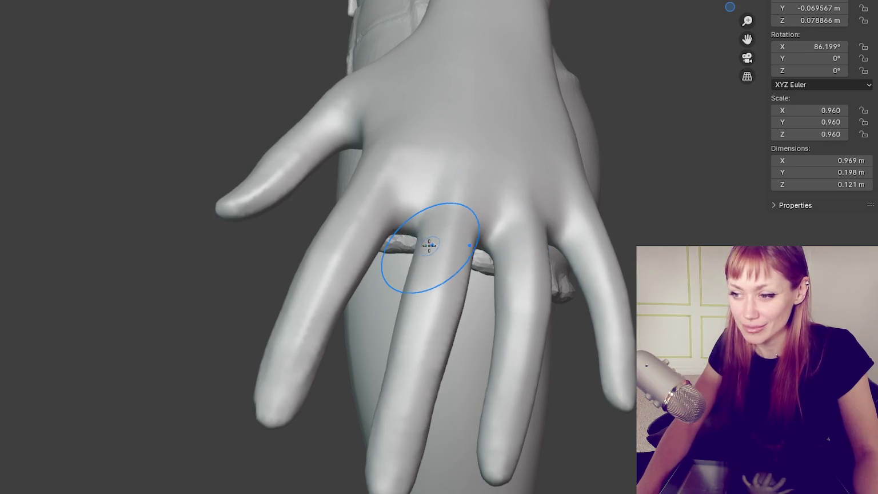
{"action": "mouse_move", "coordinate": [403, 315]}
{"action": "middle_mouse_down"}
{"action": "mouse_move", "coordinate": [366, 262]}
{"action": "mouse_move", "coordinate": [412, 284]}
{"action": "middle_mouse_up"}
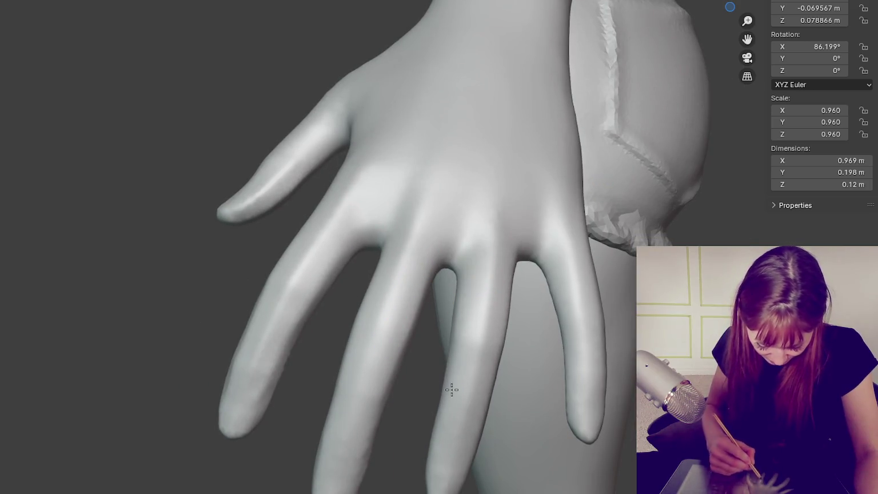
{"action": "middle_click_drag", "start_coordinate": [452, 390], "coordinate": [471, 364]}
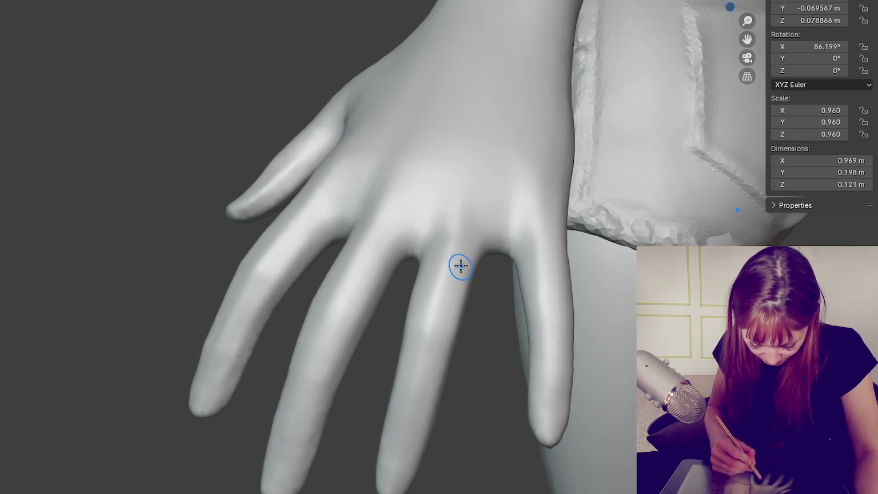
{"action": "middle_click_drag", "start_coordinate": [540, 303], "coordinate": [531, 282]}
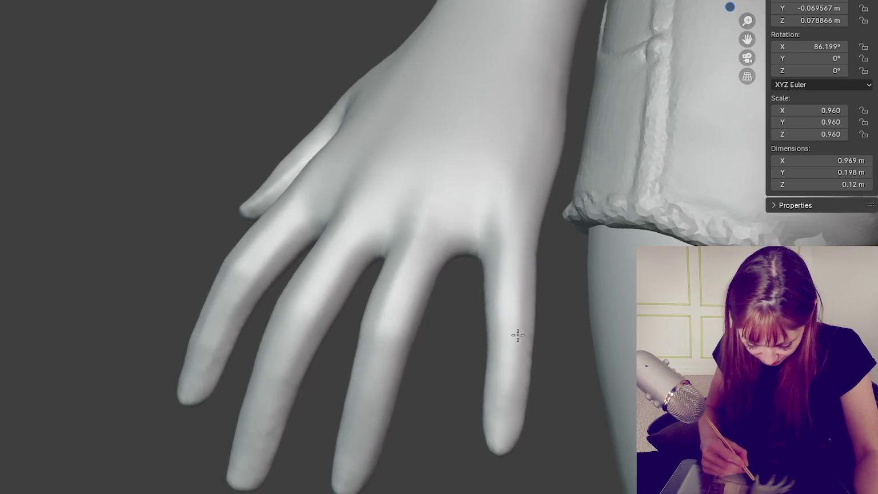
{"action": "middle_click_drag", "start_coordinate": [518, 335], "coordinate": [597, 312]}
{"action": "middle_click_drag", "start_coordinate": [583, 369], "coordinate": [330, 254]}
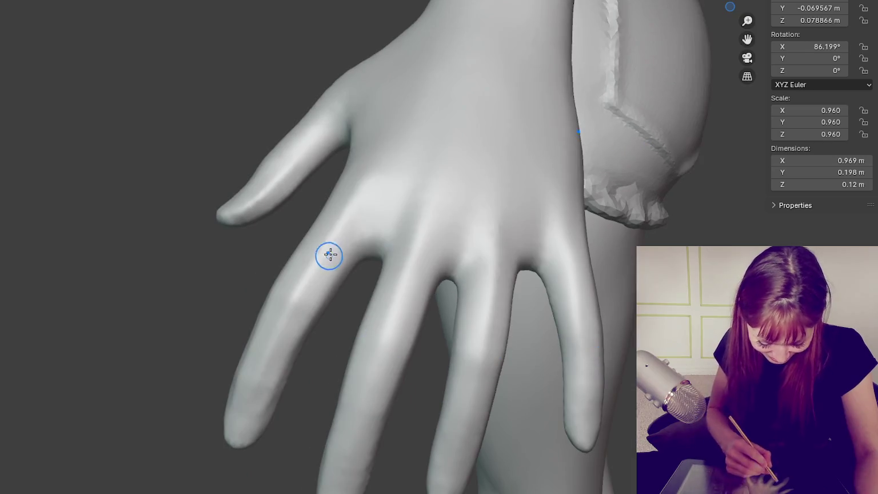
{"action": "middle_click_drag", "start_coordinate": [265, 403], "coordinate": [439, 304]}
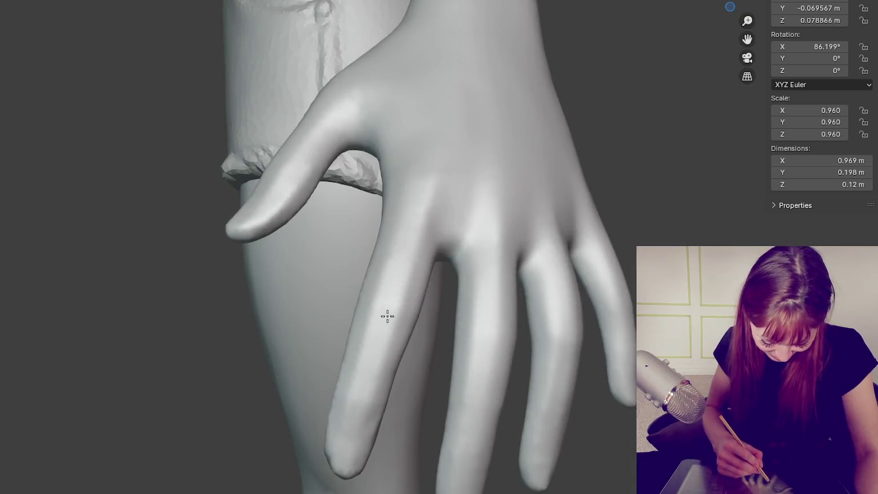
{"action": "mouse_move", "coordinate": [399, 257]}
{"action": "middle_mouse_down"}
{"action": "mouse_move", "coordinate": [519, 314]}
{"action": "mouse_move", "coordinate": [449, 239]}
{"action": "middle_mouse_up"}
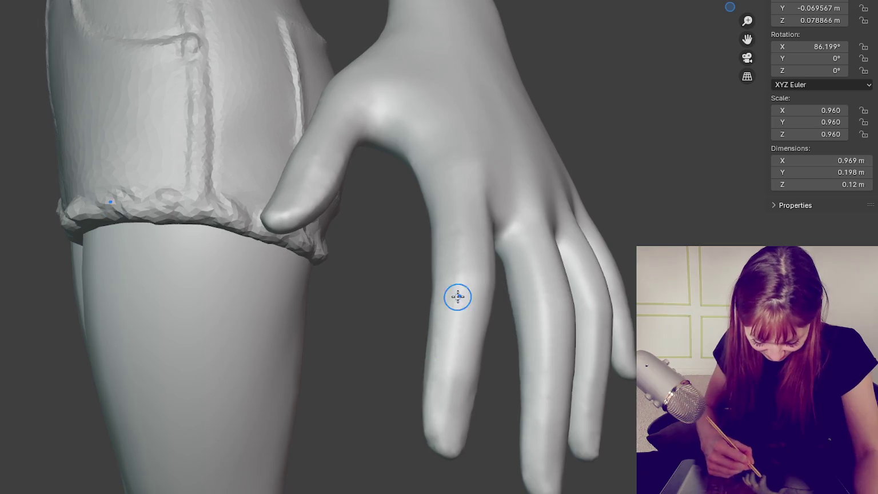
{"action": "middle_click_drag", "start_coordinate": [450, 408], "coordinate": [462, 347]}
{"action": "mouse_move", "coordinate": [401, 249]}
{"action": "middle_mouse_down"}
{"action": "mouse_move", "coordinate": [389, 341]}
{"action": "mouse_move", "coordinate": [371, 229]}
{"action": "middle_mouse_up"}
{"action": "middle_click_drag", "start_coordinate": [304, 373], "coordinate": [369, 293]}
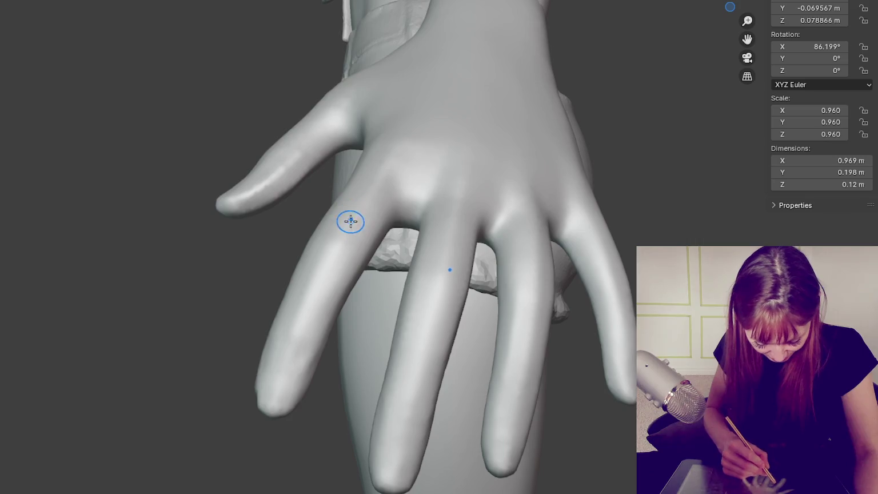
{"action": "middle_click_drag", "start_coordinate": [350, 221], "coordinate": [381, 239]}
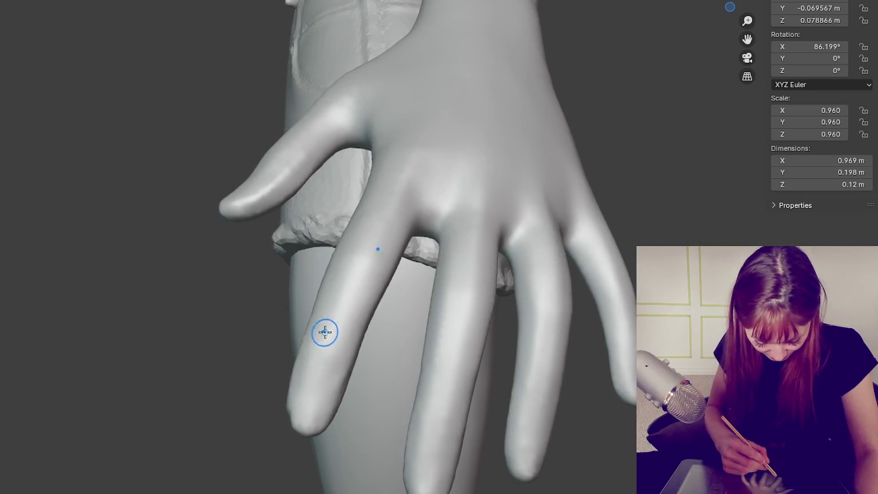
{"action": "middle_click_drag", "start_coordinate": [312, 418], "coordinate": [440, 342]}
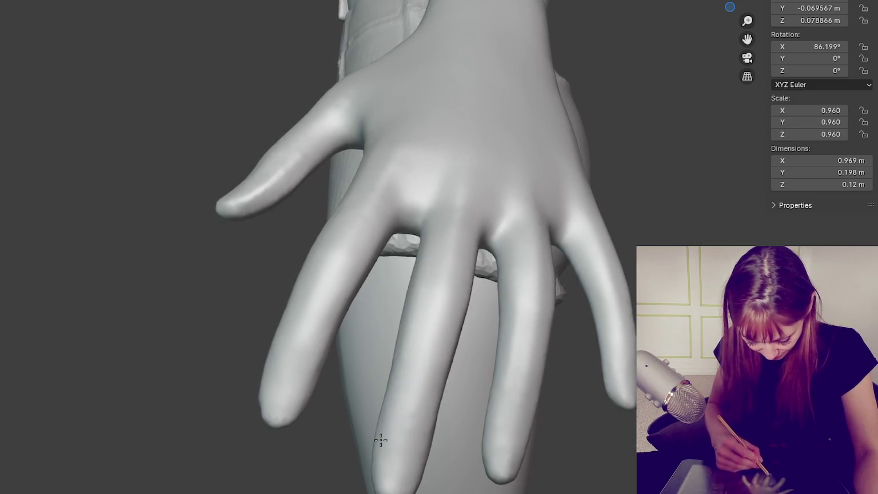
{"action": "middle_click_drag", "start_coordinate": [521, 390], "coordinate": [441, 301]}
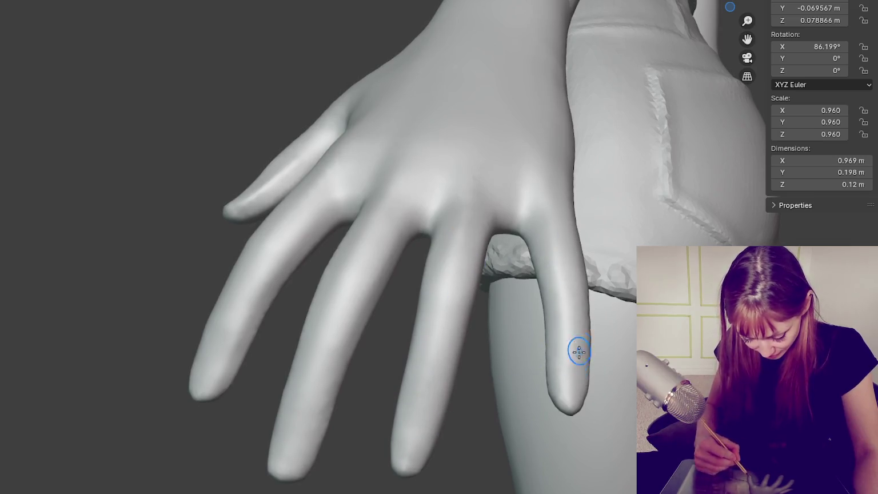
{"action": "middle_click_drag", "start_coordinate": [578, 351], "coordinate": [411, 322]}
{"action": "mouse_move", "coordinate": [411, 375]}
{"action": "middle_mouse_down"}
{"action": "mouse_move", "coordinate": [417, 304]}
{"action": "mouse_move", "coordinate": [362, 245]}
{"action": "middle_mouse_up"}
{"action": "mouse_move", "coordinate": [271, 226]}
{"action": "middle_mouse_down"}
{"action": "mouse_move", "coordinate": [456, 271]}
{"action": "mouse_move", "coordinate": [428, 304]}
{"action": "mouse_move", "coordinate": [523, 303]}
{"action": "mouse_move", "coordinate": [384, 378]}
{"action": "middle_mouse_up"}
{"action": "middle_click_drag", "start_coordinate": [284, 395], "coordinate": [401, 372]}
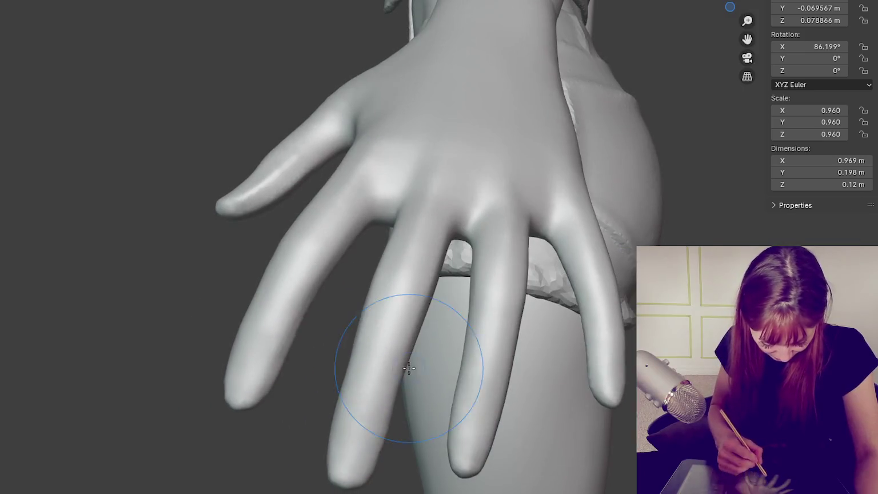
{"action": "middle_click_drag", "start_coordinate": [395, 335], "coordinate": [525, 388]}
{"action": "mouse_move", "coordinate": [397, 301]}
{"action": "middle_mouse_down"}
{"action": "mouse_move", "coordinate": [506, 188]}
{"action": "mouse_move", "coordinate": [393, 114]}
{"action": "mouse_move", "coordinate": [386, 120]}
{"action": "middle_mouse_up"}
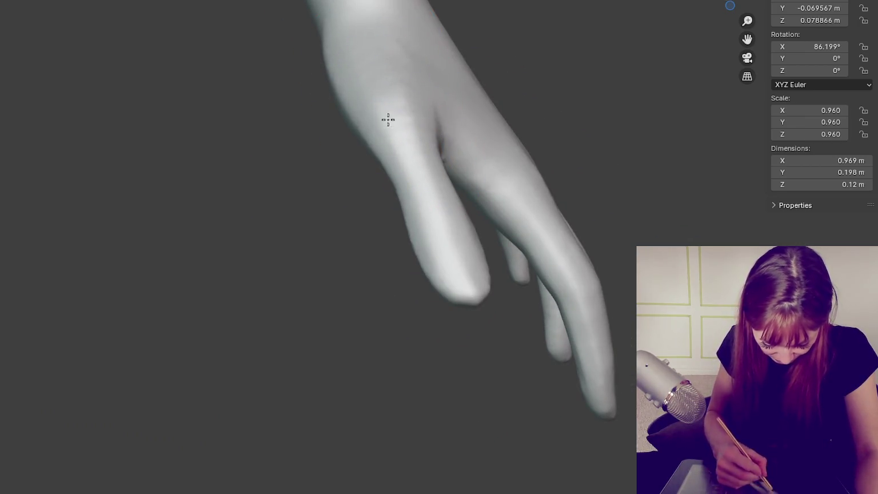
Step: Inspect the hand from palm, side and back views, then sculpt a stroke over its surface
{"action": "mouse_move", "coordinate": [505, 129]}
{"action": "middle_mouse_down"}
{"action": "mouse_move", "coordinate": [423, 147]}
{"action": "mouse_move", "coordinate": [407, 58]}
{"action": "mouse_move", "coordinate": [604, 111]}
{"action": "mouse_move", "coordinate": [470, 127]}
{"action": "middle_mouse_up"}
{"action": "middle_click_drag", "start_coordinate": [398, 84], "coordinate": [509, 111]}
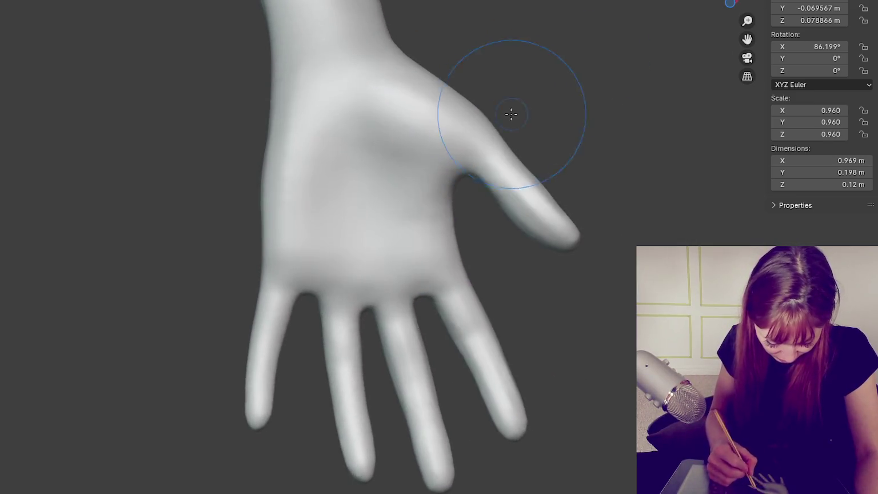
{"action": "middle_click_drag", "start_coordinate": [303, 202], "coordinate": [548, 189]}
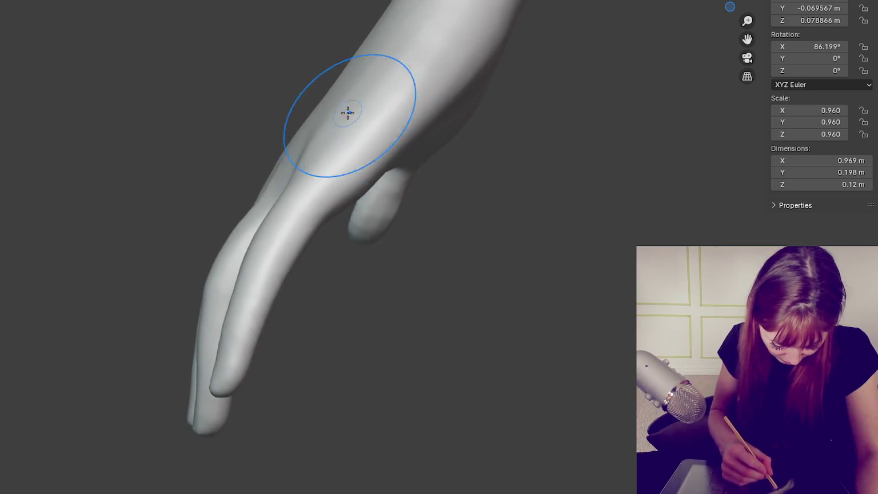
{"action": "mouse_move", "coordinate": [324, 180]}
{"action": "middle_mouse_down"}
{"action": "mouse_move", "coordinate": [510, 112]}
{"action": "mouse_move", "coordinate": [472, 81]}
{"action": "mouse_move", "coordinate": [486, 195]}
{"action": "middle_mouse_up"}
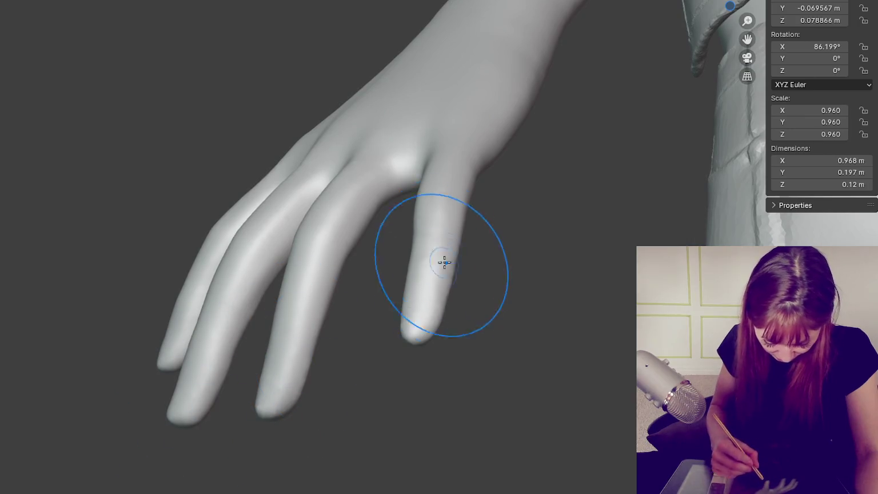
{"action": "middle_click_drag", "start_coordinate": [443, 280], "coordinate": [631, 309]}
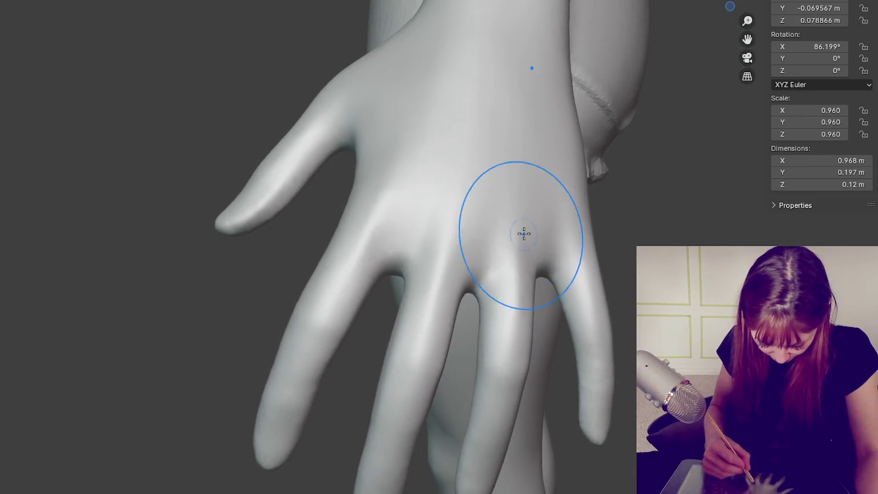
{"action": "middle_click_drag", "start_coordinate": [525, 248], "coordinate": [522, 221]}
{"action": "scroll", "coordinate": [430, 170], "scroll_direction": "down", "scroll_amount": 1}
{"action": "scroll", "coordinate": [413, 351], "scroll_direction": "down", "scroll_amount": 2}
{"action": "scroll", "coordinate": [487, 120], "scroll_direction": "down", "scroll_amount": 3}
{"action": "middle_click_drag", "start_coordinate": [487, 120], "coordinate": [509, 231]}
{"action": "scroll", "coordinate": [497, 192], "scroll_direction": "up", "scroll_amount": 2}
{"action": "left_click_drag", "start_coordinate": [433, 163], "coordinate": [388, 159]}
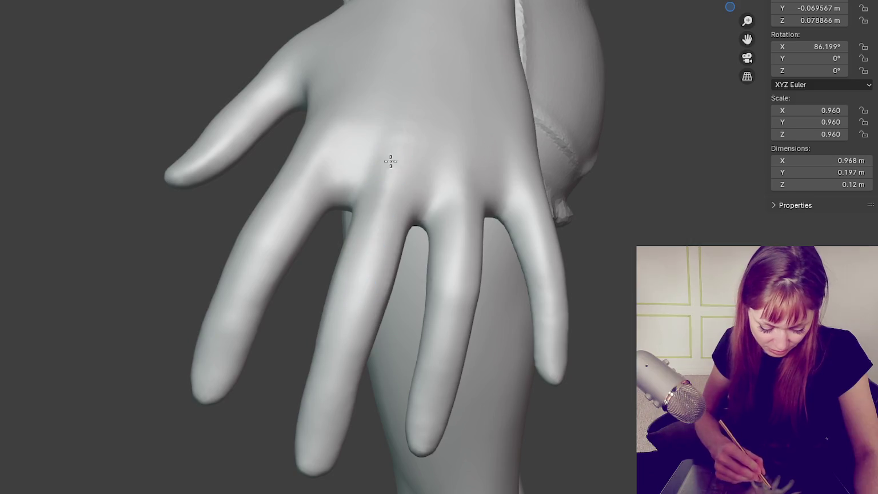
Step: Orbit around the fingers and wrist to inspect them from several angles
{"action": "middle_click_drag", "start_coordinate": [404, 255], "coordinate": [349, 189]}
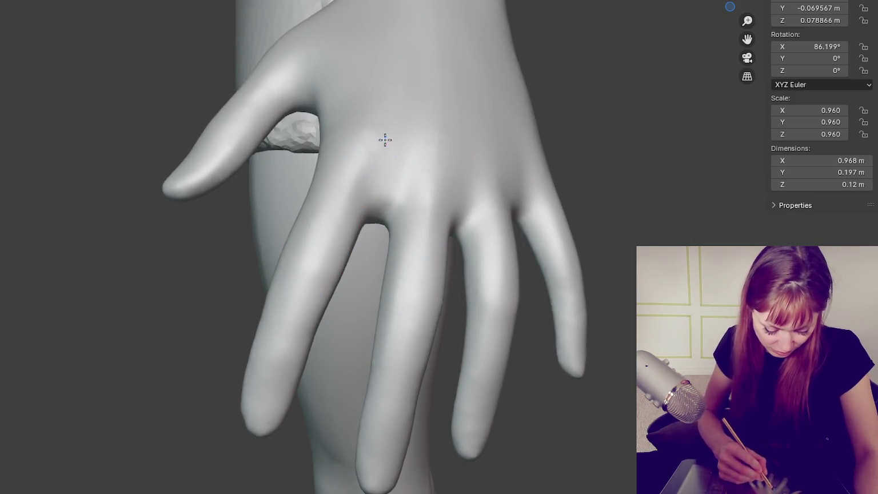
{"action": "middle_click_drag", "start_coordinate": [458, 236], "coordinate": [383, 158]}
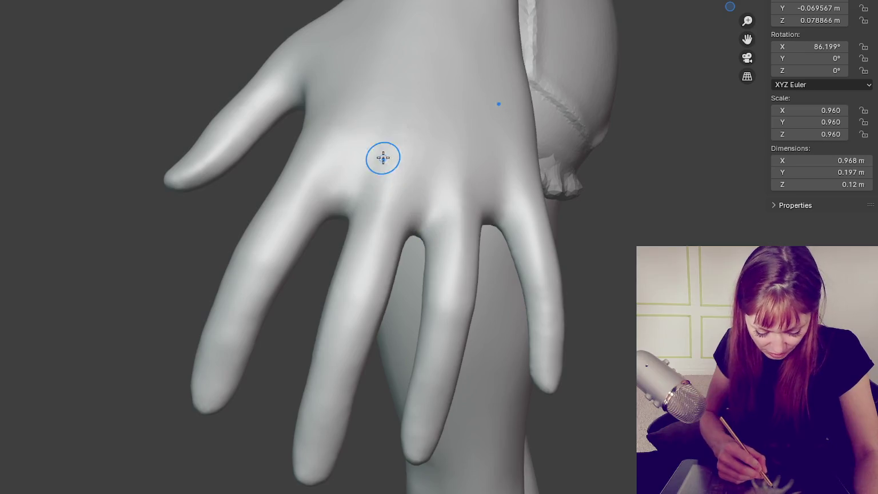
{"action": "middle_click_drag", "start_coordinate": [429, 255], "coordinate": [382, 223]}
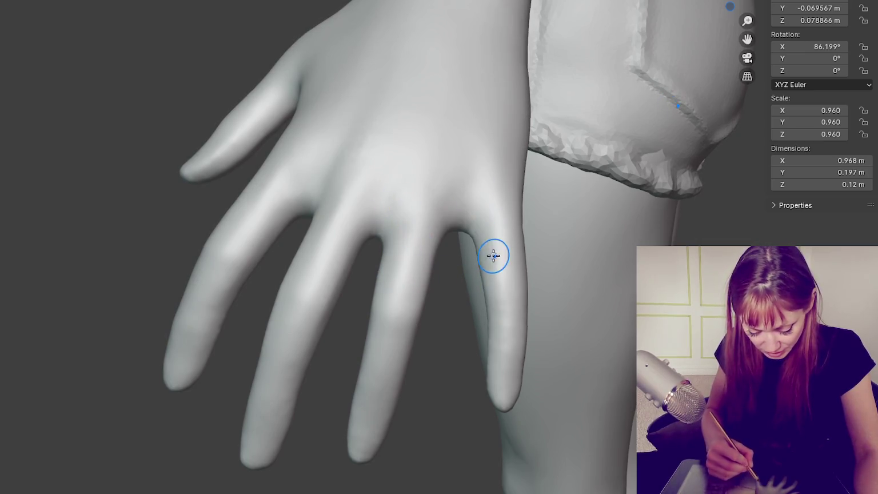
{"action": "middle_click_drag", "start_coordinate": [493, 255], "coordinate": [442, 213]}
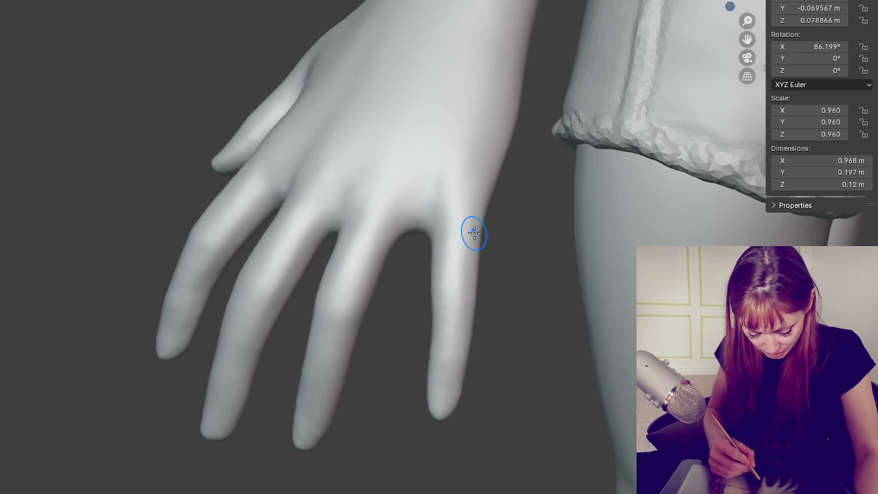
{"action": "middle_click_drag", "start_coordinate": [440, 301], "coordinate": [495, 346]}
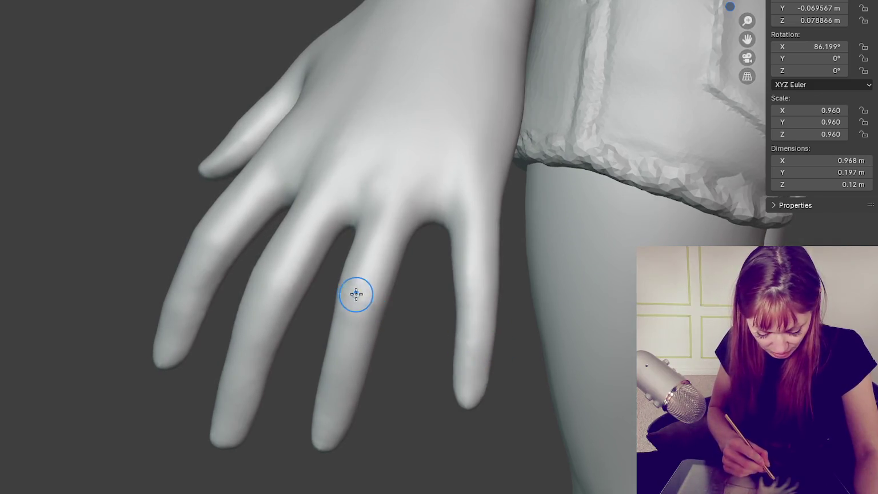
{"action": "middle_click_drag", "start_coordinate": [346, 299], "coordinate": [427, 314]}
{"action": "mouse_move", "coordinate": [284, 288]}
{"action": "middle_mouse_down"}
{"action": "mouse_move", "coordinate": [400, 292]}
{"action": "mouse_move", "coordinate": [322, 294]}
{"action": "middle_mouse_up"}
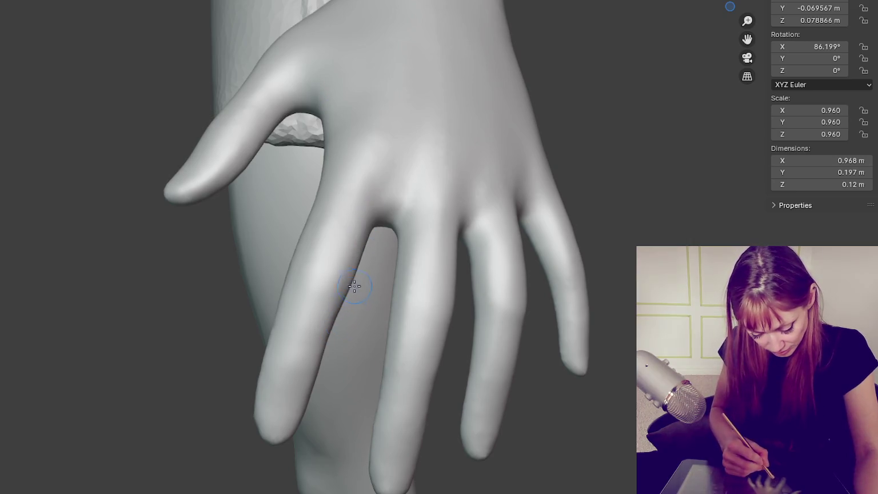
{"action": "middle_click_drag", "start_coordinate": [629, 262], "coordinate": [624, 287]}
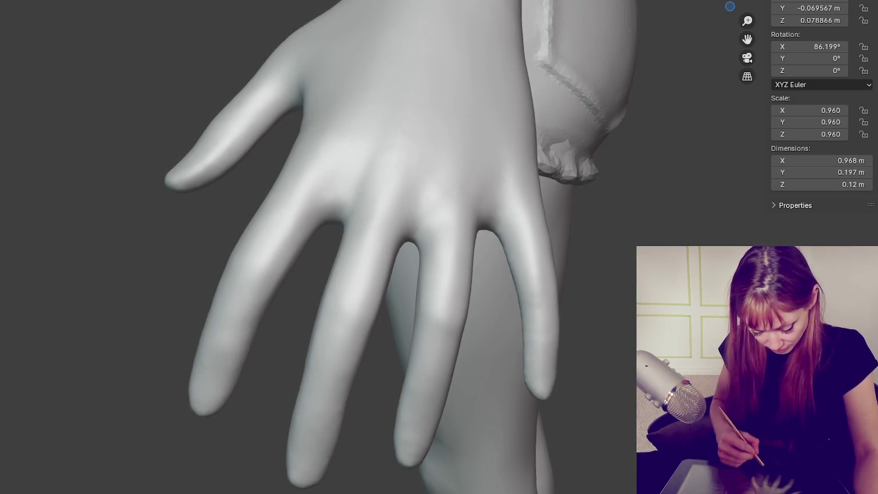
Step: Try a sculpt stroke on the ring finger, then undo it
{"action": "scroll", "coordinate": [346, 150], "scroll_direction": "down", "scroll_amount": 5}
{"action": "mouse_move", "coordinate": [510, 167]}
{"action": "middle_mouse_down"}
{"action": "mouse_move", "coordinate": [674, 130]}
{"action": "mouse_move", "coordinate": [589, 147]}
{"action": "middle_mouse_up"}
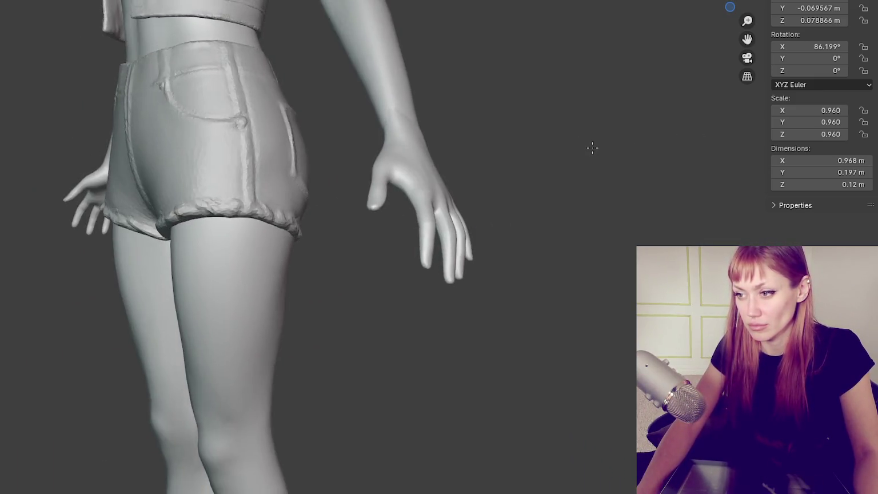
{"action": "scroll", "coordinate": [564, 157], "scroll_direction": "up", "scroll_amount": 3}
{"action": "scroll", "coordinate": [631, 231], "scroll_direction": "up", "scroll_amount": 2}
{"action": "scroll", "coordinate": [595, 236], "scroll_direction": "up", "scroll_amount": 2}
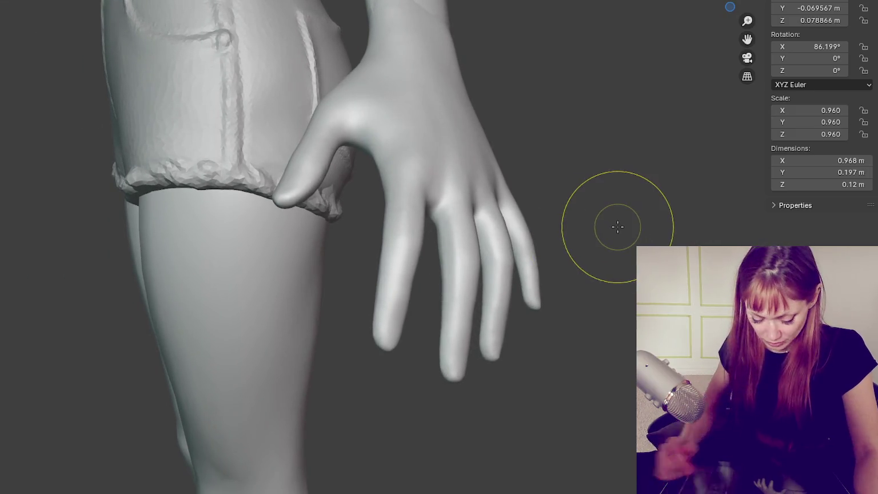
{"action": "left_click_drag", "start_coordinate": [509, 225], "coordinate": [501, 241]}
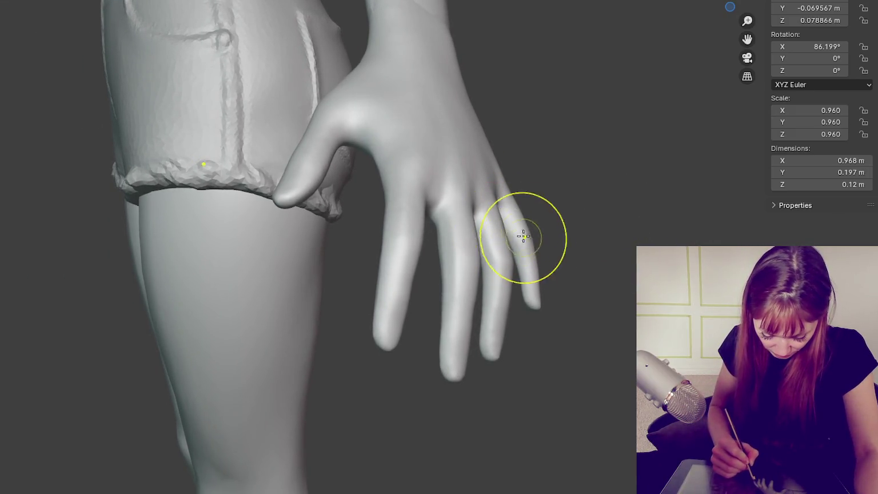
{"action": "key", "text": "ctrl+z"}
Step: Reshape the finger surfaces and add a stroke on the hand from new angles
{"action": "middle_click_drag", "start_coordinate": [511, 238], "coordinate": [510, 224]}
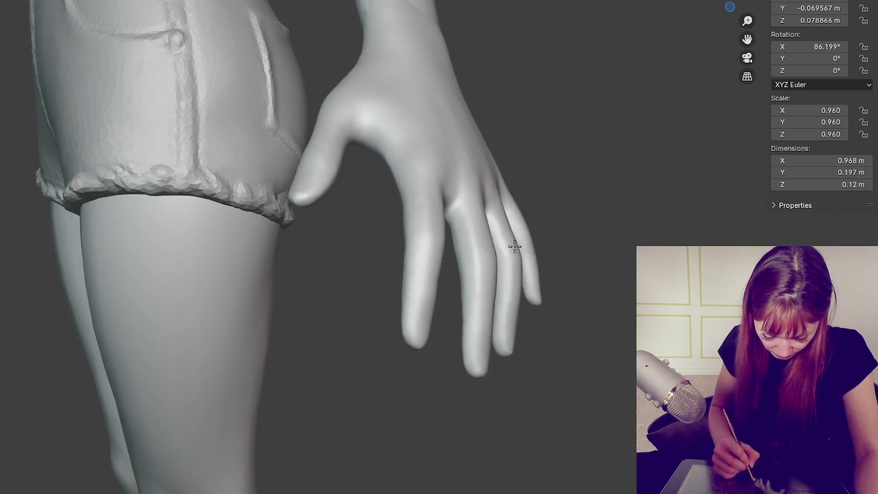
{"action": "mouse_move", "coordinate": [515, 246]}
{"action": "middle_mouse_down"}
{"action": "mouse_move", "coordinate": [360, 224]}
{"action": "mouse_move", "coordinate": [388, 251]}
{"action": "mouse_move", "coordinate": [445, 268]}
{"action": "mouse_move", "coordinate": [551, 275]}
{"action": "middle_mouse_up"}
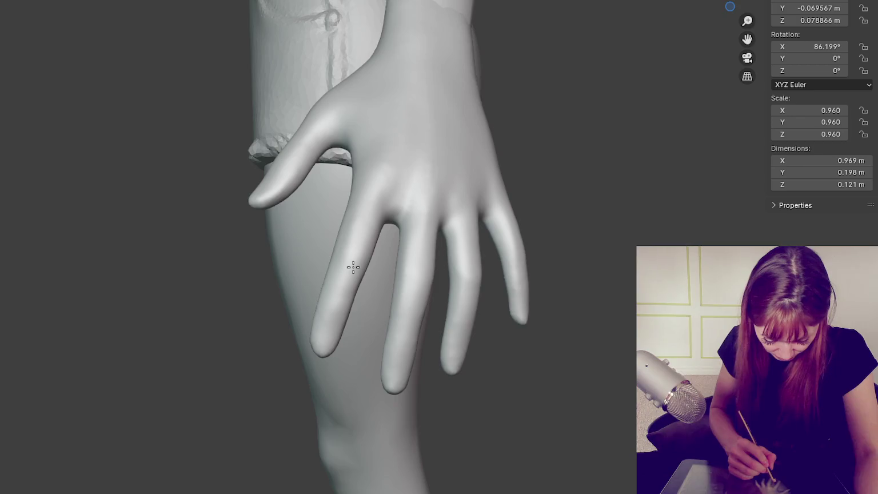
{"action": "middle_click_drag", "start_coordinate": [348, 265], "coordinate": [348, 274]}
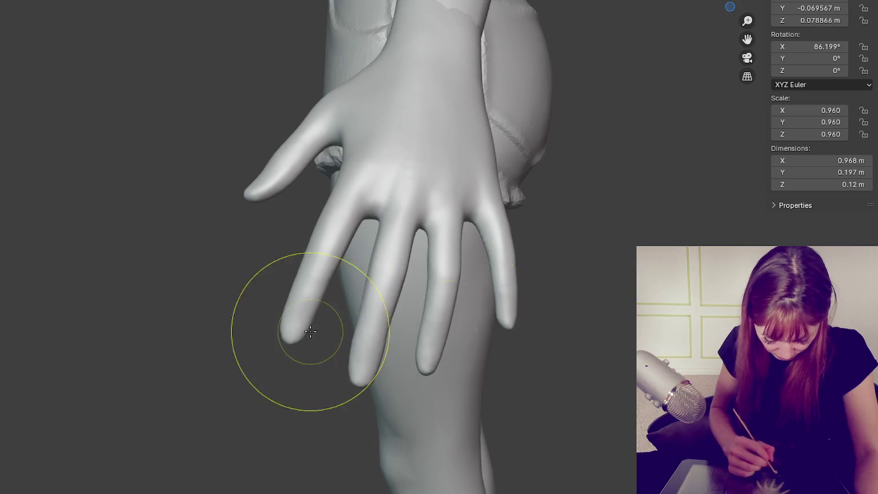
{"action": "left_click_drag", "start_coordinate": [352, 358], "coordinate": [373, 343]}
{"action": "middle_click_drag", "start_coordinate": [372, 337], "coordinate": [353, 349]}
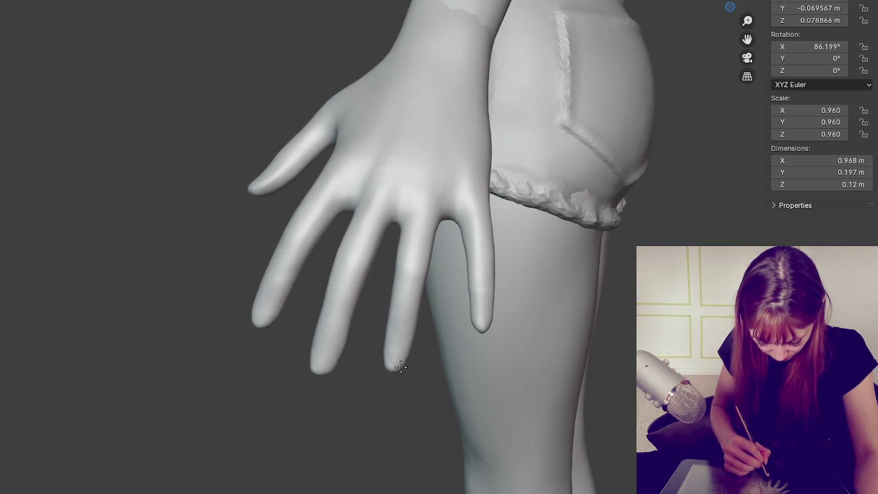
{"action": "mouse_move", "coordinate": [479, 314]}
{"action": "middle_mouse_down"}
{"action": "mouse_move", "coordinate": [474, 320]}
{"action": "mouse_move", "coordinate": [533, 337]}
{"action": "mouse_move", "coordinate": [603, 349]}
{"action": "mouse_move", "coordinate": [608, 368]}
{"action": "middle_mouse_up"}
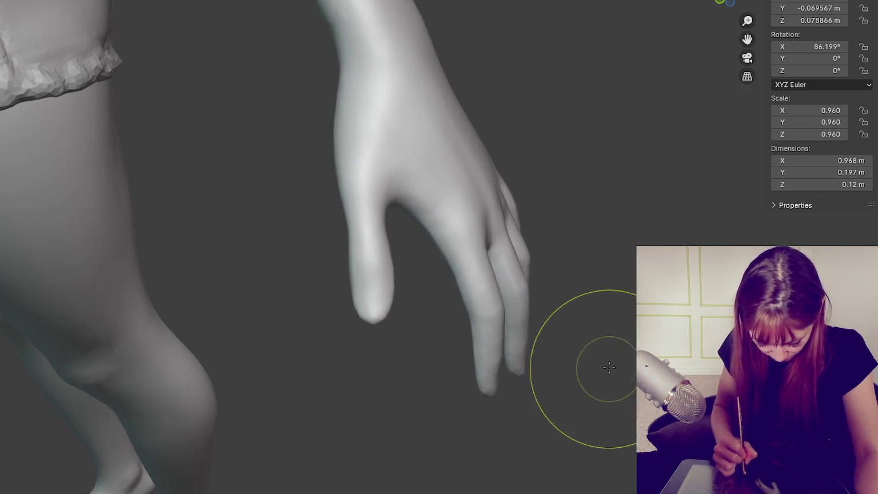
{"action": "left_click_drag", "start_coordinate": [382, 232], "coordinate": [381, 212]}
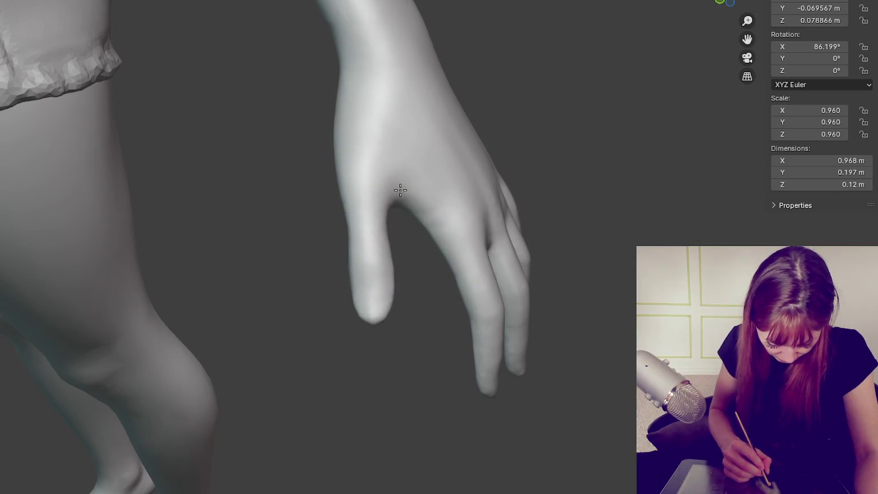
{"action": "middle_click_drag", "start_coordinate": [637, 255], "coordinate": [663, 260]}
Step: Rework the thumb and its tip, undoing the unwanted thumb and thumb-web strokes
{"action": "mouse_move", "coordinate": [362, 230]}
{"action": "left_mouse_down"}
{"action": "mouse_move", "coordinate": [362, 293]}
{"action": "mouse_move", "coordinate": [372, 298]}
{"action": "left_mouse_up"}
{"action": "left_click_drag", "start_coordinate": [429, 289], "coordinate": [372, 314]}
{"action": "mouse_move", "coordinate": [549, 314]}
{"action": "middle_mouse_down"}
{"action": "mouse_move", "coordinate": [421, 268]}
{"action": "mouse_move", "coordinate": [303, 177]}
{"action": "middle_mouse_up"}
{"action": "mouse_move", "coordinate": [303, 176]}
{"action": "left_mouse_down"}
{"action": "mouse_move", "coordinate": [291, 188]}
{"action": "mouse_move", "coordinate": [275, 157]}
{"action": "mouse_move", "coordinate": [286, 149]}
{"action": "left_mouse_up"}
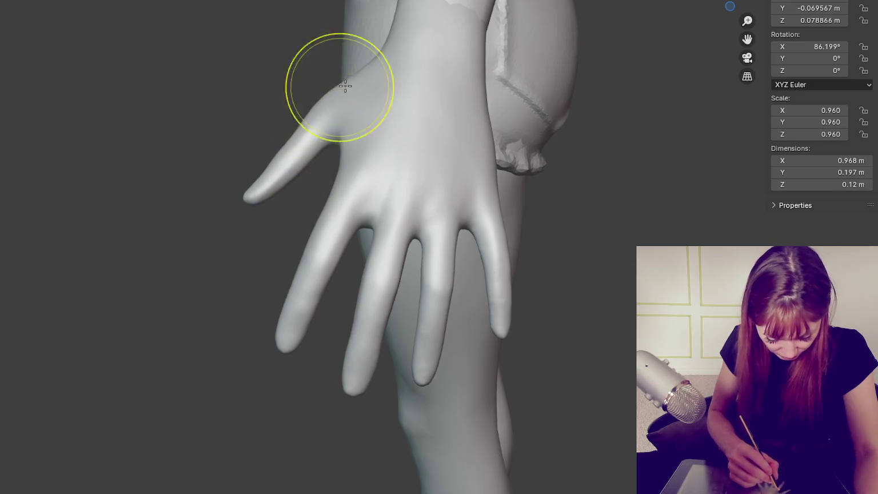
{"action": "left_click_drag", "start_coordinate": [361, 149], "coordinate": [343, 150]}
{"action": "mouse_move", "coordinate": [343, 150]}
{"action": "middle_mouse_down"}
{"action": "mouse_move", "coordinate": [400, 143]}
{"action": "mouse_move", "coordinate": [425, 174]}
{"action": "middle_mouse_up"}
{"action": "key", "text": "ctrl+z"}
{"action": "left_click_drag", "start_coordinate": [425, 174], "coordinate": [371, 177]}
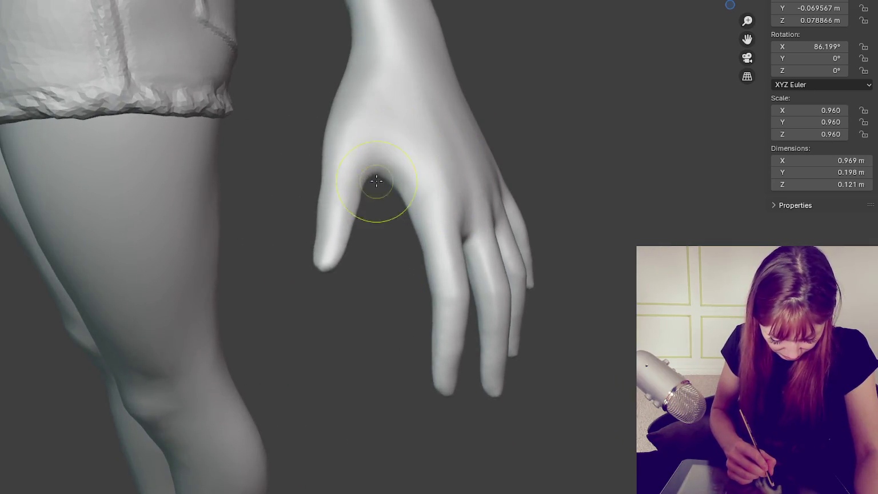
{"action": "key", "text": "ctrl+z"}
Step: Smooth and fill out the thumb web, then refine the fingertip shape
{"action": "middle_click_drag", "start_coordinate": [379, 177], "coordinate": [507, 187]}
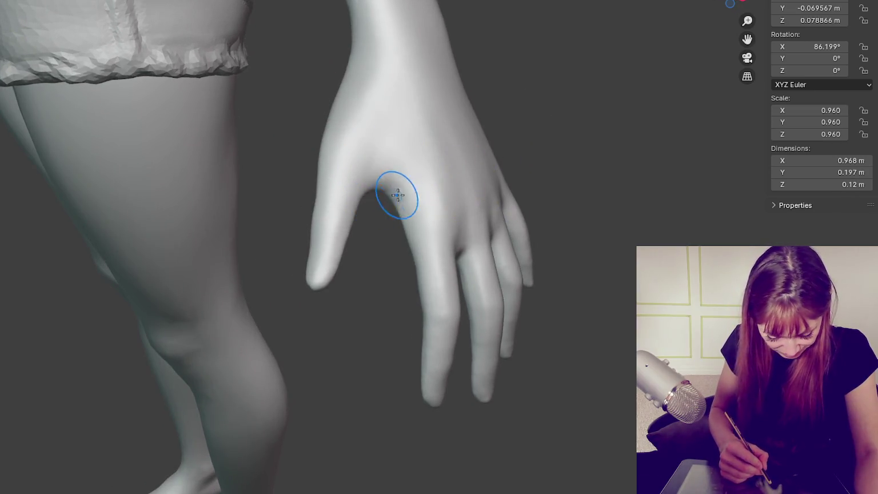
{"action": "left_click_drag", "start_coordinate": [398, 195], "coordinate": [381, 177]}
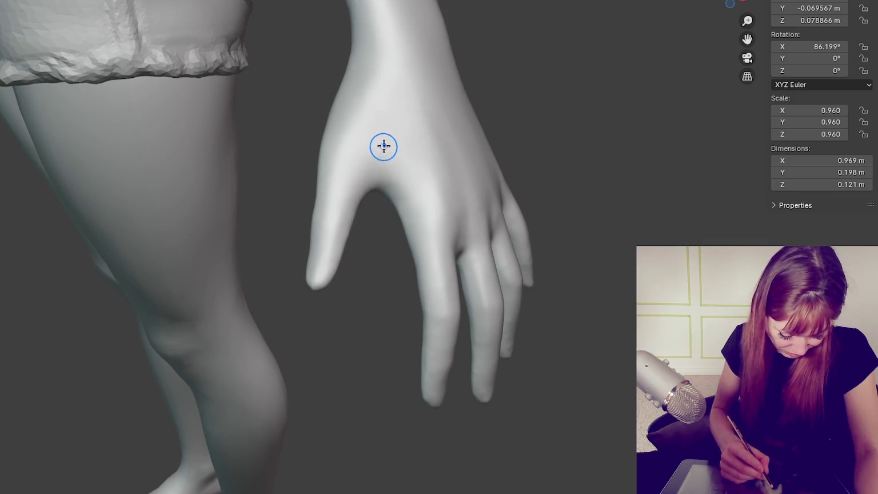
{"action": "mouse_move", "coordinate": [384, 212]}
{"action": "middle_mouse_down"}
{"action": "mouse_move", "coordinate": [421, 193]}
{"action": "mouse_move", "coordinate": [447, 211]}
{"action": "mouse_move", "coordinate": [411, 186]}
{"action": "mouse_move", "coordinate": [403, 227]}
{"action": "mouse_move", "coordinate": [417, 220]}
{"action": "middle_mouse_up"}
{"action": "mouse_move", "coordinate": [438, 263]}
{"action": "middle_mouse_down"}
{"action": "mouse_move", "coordinate": [442, 249]}
{"action": "mouse_move", "coordinate": [480, 251]}
{"action": "mouse_move", "coordinate": [447, 233]}
{"action": "mouse_move", "coordinate": [433, 262]}
{"action": "middle_mouse_up"}
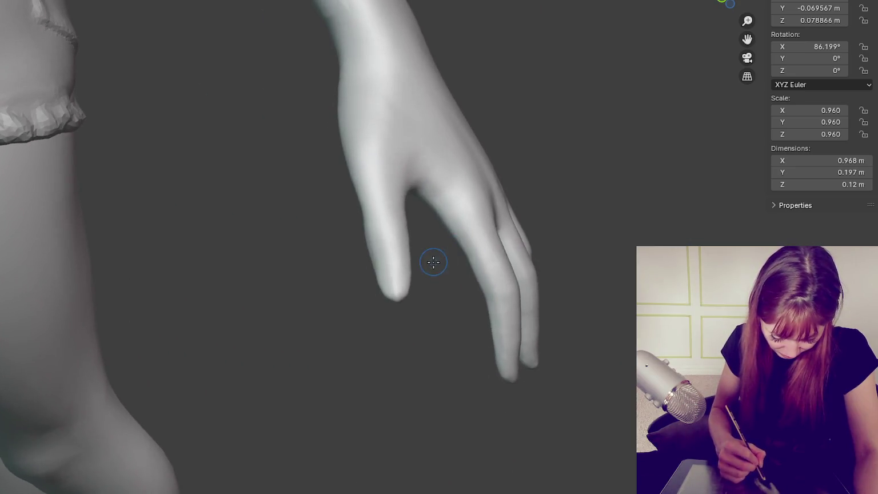
{"action": "mouse_move", "coordinate": [409, 276]}
{"action": "left_mouse_down"}
{"action": "mouse_move", "coordinate": [372, 255]}
{"action": "mouse_move", "coordinate": [403, 274]}
{"action": "mouse_move", "coordinate": [378, 277]}
{"action": "left_mouse_up"}
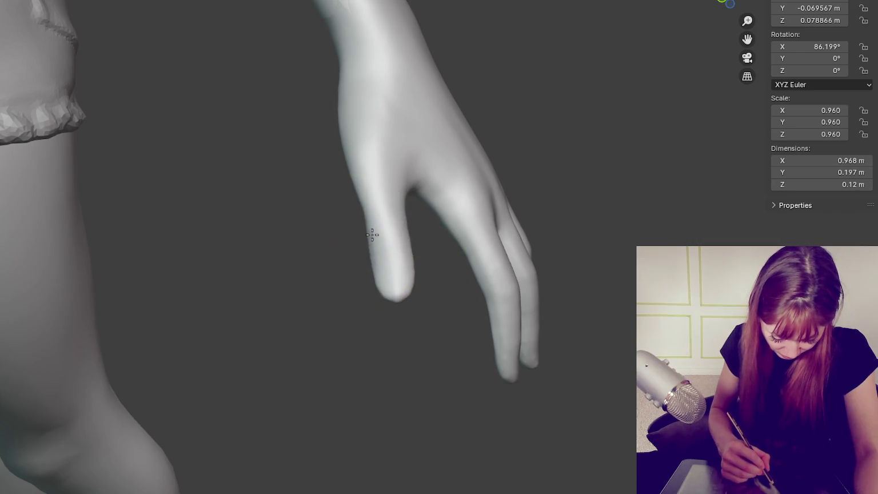
{"action": "left_click_drag", "start_coordinate": [503, 203], "coordinate": [508, 209]}
{"action": "mouse_move", "coordinate": [506, 206]}
{"action": "middle_mouse_down"}
{"action": "mouse_move", "coordinate": [392, 261]}
{"action": "mouse_move", "coordinate": [342, 239]}
{"action": "mouse_move", "coordinate": [347, 183]}
{"action": "mouse_move", "coordinate": [545, 190]}
{"action": "mouse_move", "coordinate": [555, 141]}
{"action": "middle_mouse_up"}
{"action": "left_click_drag", "start_coordinate": [554, 141], "coordinate": [535, 148]}
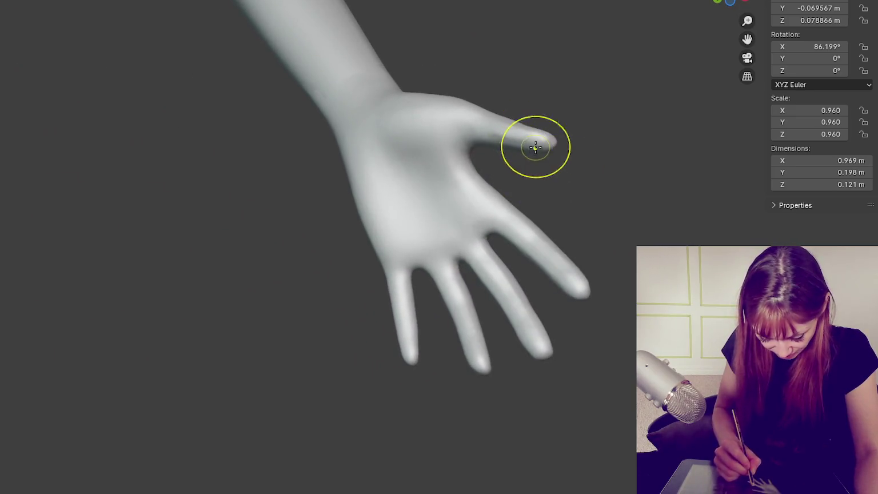
Step: From the palm view, reshape the thumb and smooth the palm and fingers
{"action": "mouse_move", "coordinate": [575, 158]}
{"action": "middle_mouse_down"}
{"action": "mouse_move", "coordinate": [547, 225]}
{"action": "mouse_move", "coordinate": [579, 204]}
{"action": "middle_mouse_up"}
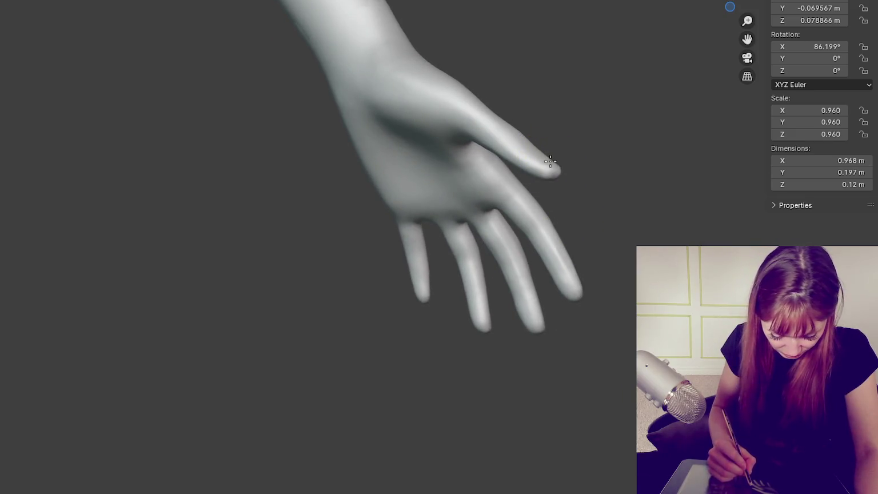
{"action": "mouse_move", "coordinate": [542, 153]}
{"action": "middle_mouse_down"}
{"action": "mouse_move", "coordinate": [590, 118]}
{"action": "mouse_move", "coordinate": [533, 179]}
{"action": "middle_mouse_up"}
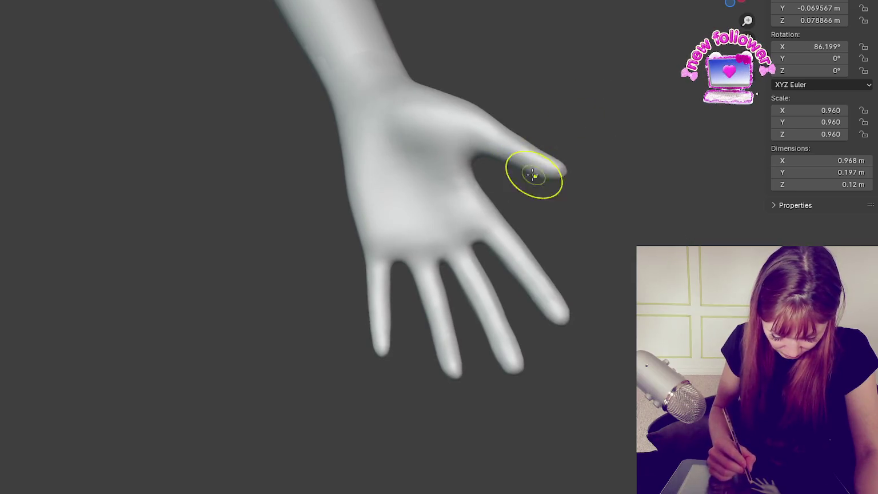
{"action": "left_click_drag", "start_coordinate": [532, 175], "coordinate": [470, 186]}
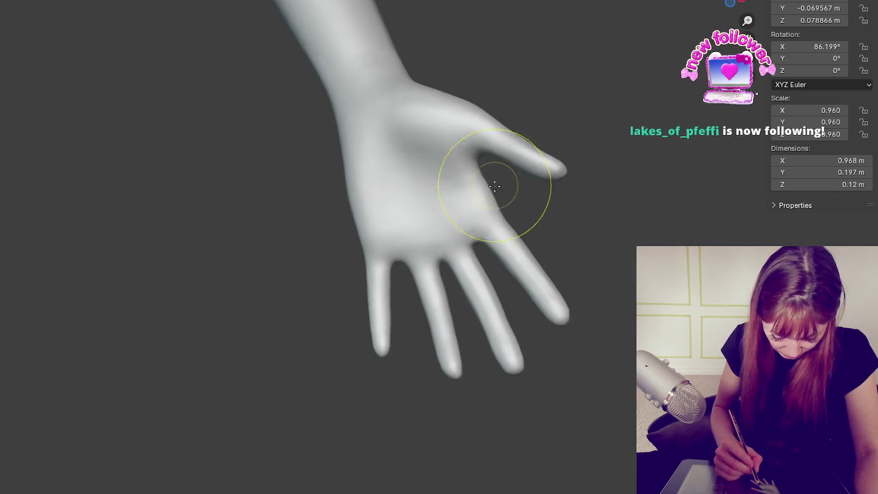
{"action": "mouse_move", "coordinate": [487, 193]}
{"action": "left_mouse_down"}
{"action": "mouse_move", "coordinate": [470, 255]}
{"action": "mouse_move", "coordinate": [494, 307]}
{"action": "mouse_move", "coordinate": [484, 296]}
{"action": "left_mouse_up"}
Step: Reshape the middle fingertip, subtly shape the index finger and refine its tip
{"action": "mouse_move", "coordinate": [565, 300]}
{"action": "middle_mouse_down"}
{"action": "mouse_move", "coordinate": [608, 314]}
{"action": "mouse_move", "coordinate": [584, 337]}
{"action": "mouse_move", "coordinate": [506, 348]}
{"action": "mouse_move", "coordinate": [582, 320]}
{"action": "middle_mouse_up"}
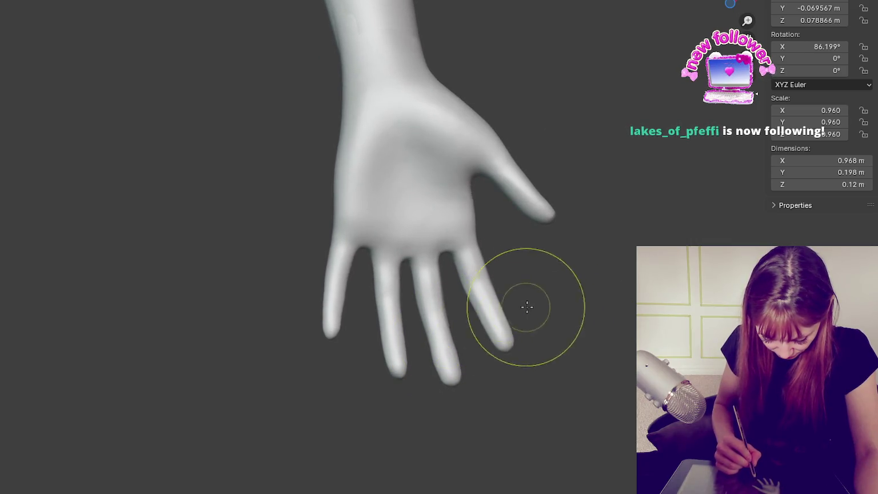
{"action": "middle_click_drag", "start_coordinate": [527, 307], "coordinate": [553, 298]}
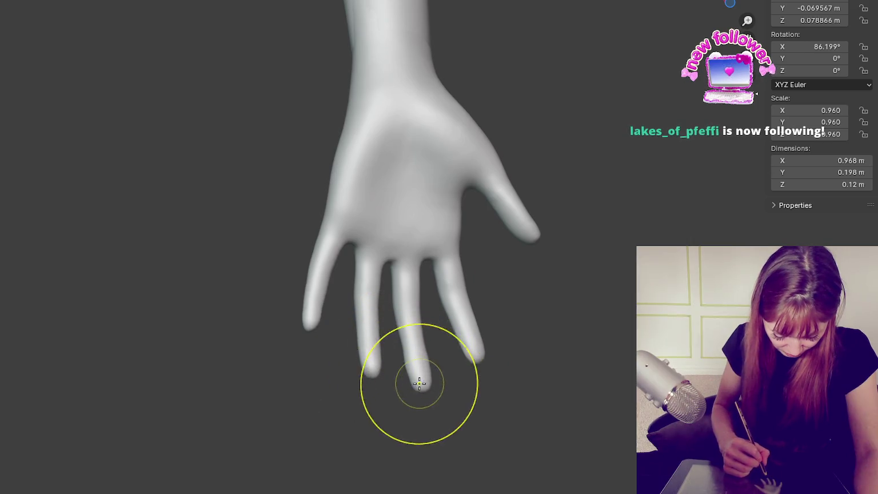
{"action": "left_click_drag", "start_coordinate": [415, 385], "coordinate": [402, 345]}
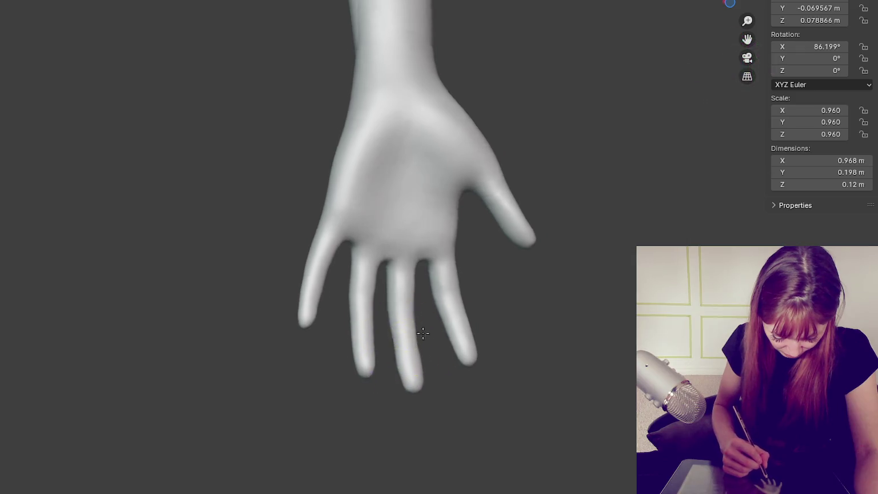
{"action": "middle_click_drag", "start_coordinate": [401, 342], "coordinate": [463, 337]}
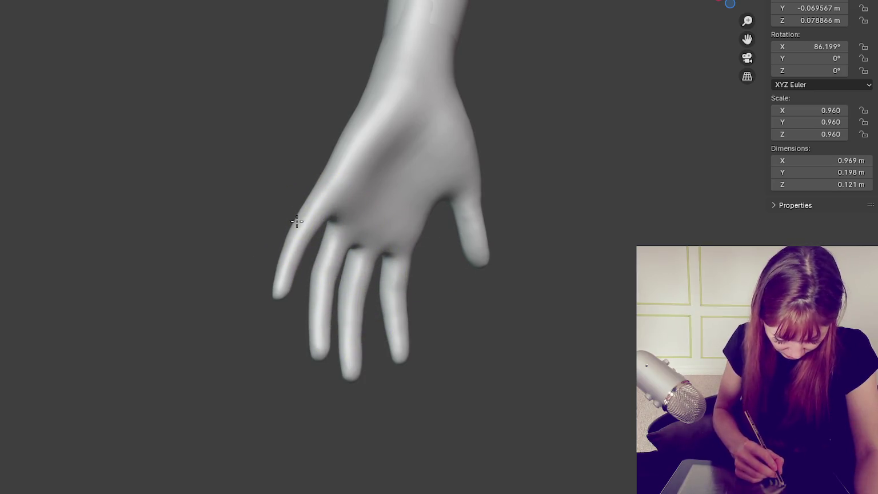
{"action": "left_click_drag", "start_coordinate": [312, 263], "coordinate": [304, 248]}
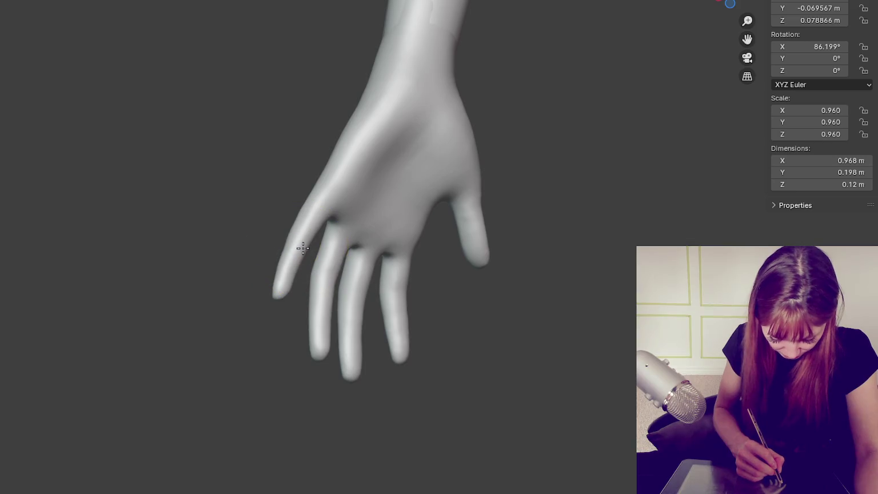
{"action": "middle_click_drag", "start_coordinate": [421, 239], "coordinate": [492, 336]}
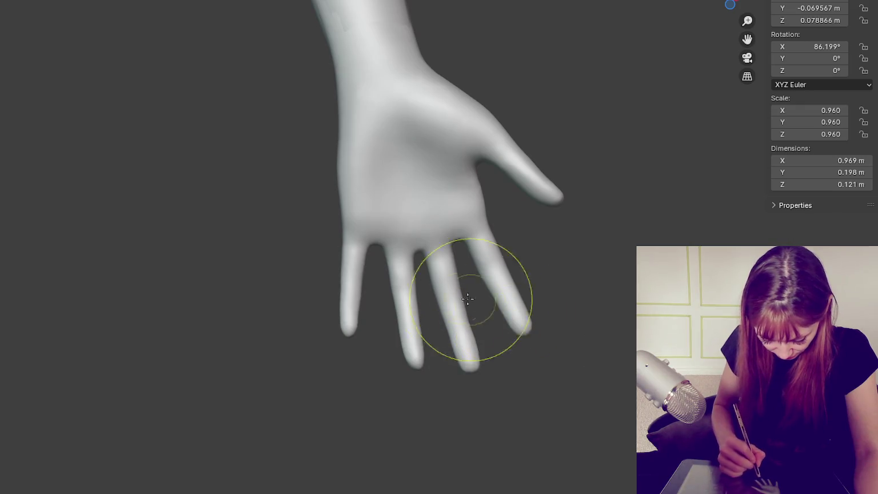
{"action": "left_click_drag", "start_coordinate": [470, 304], "coordinate": [456, 298]}
{"action": "left_click_drag", "start_coordinate": [415, 366], "coordinate": [404, 329]}
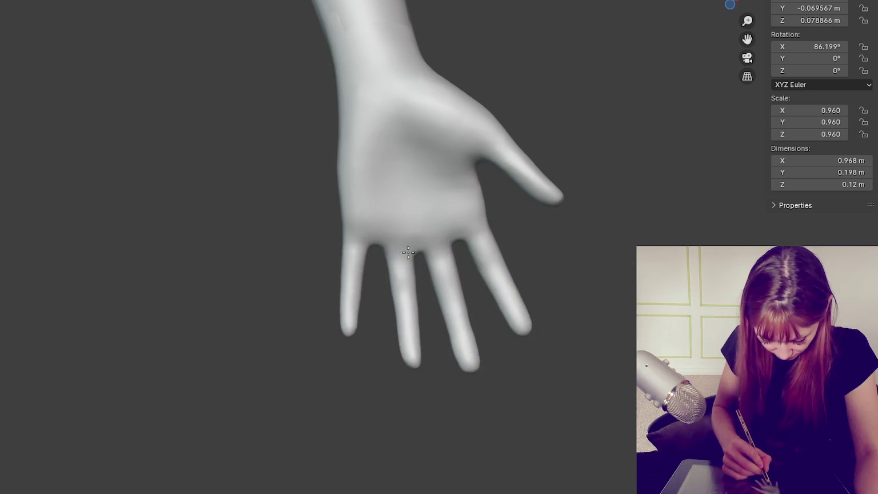
{"action": "mouse_move", "coordinate": [526, 255]}
{"action": "middle_mouse_down"}
{"action": "mouse_move", "coordinate": [417, 260]}
{"action": "mouse_move", "coordinate": [333, 322]}
{"action": "mouse_move", "coordinate": [298, 333]}
{"action": "mouse_move", "coordinate": [329, 337]}
{"action": "mouse_move", "coordinate": [388, 226]}
{"action": "middle_mouse_up"}
Step: Sculpt the back of the hand and refine the knuckles
{"action": "left_click_drag", "start_coordinate": [388, 225], "coordinate": [392, 187]}
{"action": "mouse_move", "coordinate": [391, 187]}
{"action": "middle_mouse_down"}
{"action": "mouse_move", "coordinate": [364, 189]}
{"action": "mouse_move", "coordinate": [392, 200]}
{"action": "mouse_move", "coordinate": [357, 171]}
{"action": "middle_mouse_up"}
{"action": "mouse_move", "coordinate": [346, 200]}
{"action": "middle_mouse_down"}
{"action": "mouse_move", "coordinate": [480, 212]}
{"action": "mouse_move", "coordinate": [400, 173]}
{"action": "middle_mouse_up"}
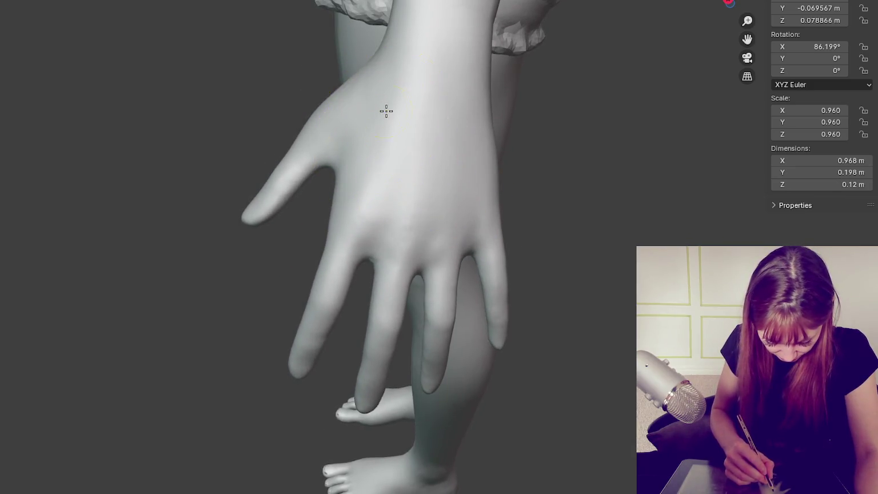
{"action": "left_click_drag", "start_coordinate": [427, 213], "coordinate": [349, 251]}
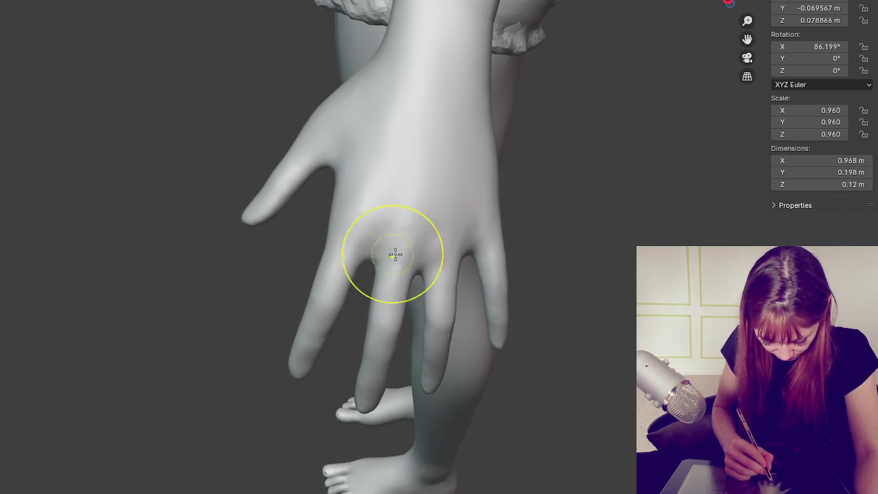
{"action": "middle_click_drag", "start_coordinate": [395, 255], "coordinate": [348, 246]}
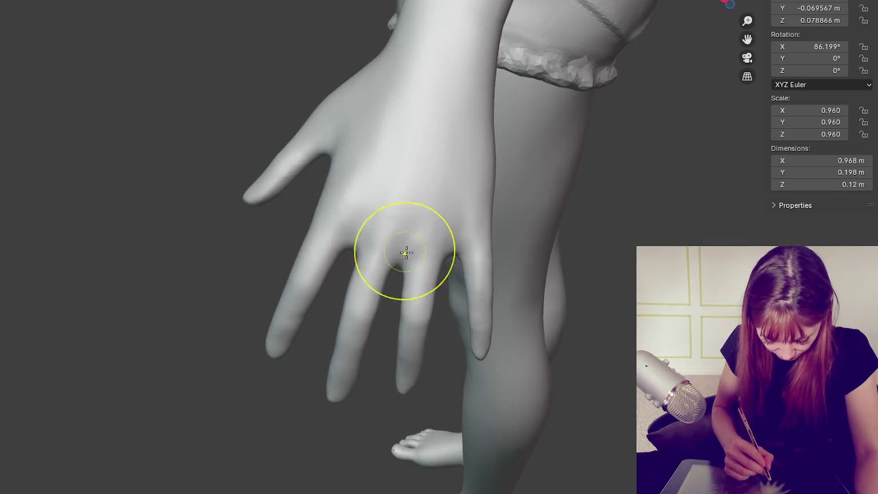
{"action": "mouse_move", "coordinate": [442, 277]}
{"action": "left_mouse_down"}
{"action": "mouse_move", "coordinate": [417, 261]}
{"action": "mouse_move", "coordinate": [360, 252]}
{"action": "left_mouse_up"}
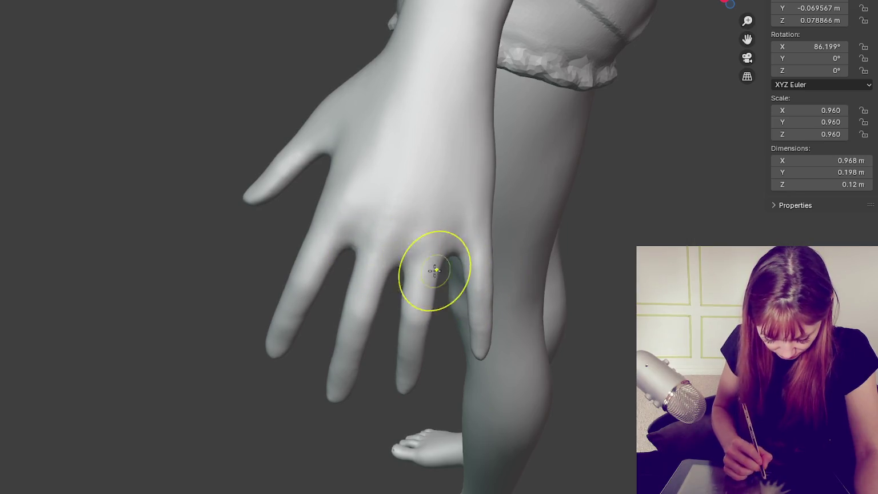
Step: Refine the fingers, then zoom out to view the whole figure
{"action": "middle_click_drag", "start_coordinate": [506, 255], "coordinate": [403, 334]}
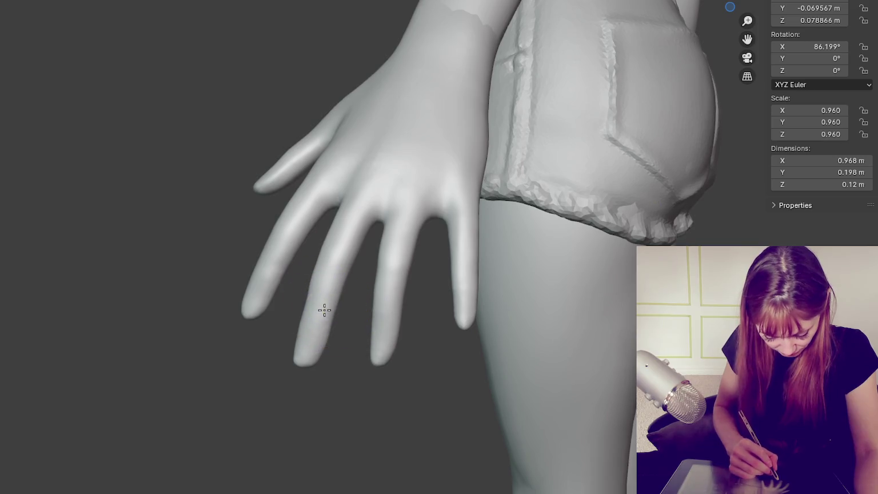
{"action": "left_click_drag", "start_coordinate": [378, 329], "coordinate": [305, 300]}
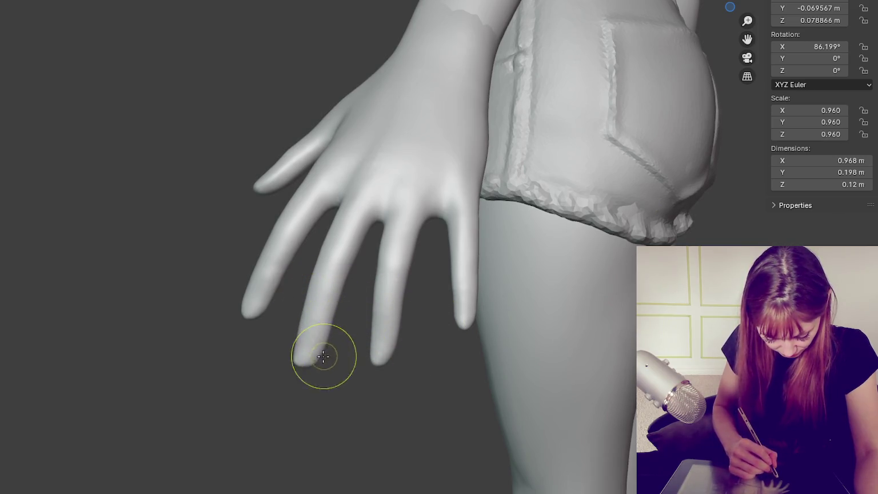
{"action": "middle_click_drag", "start_coordinate": [408, 372], "coordinate": [351, 379]}
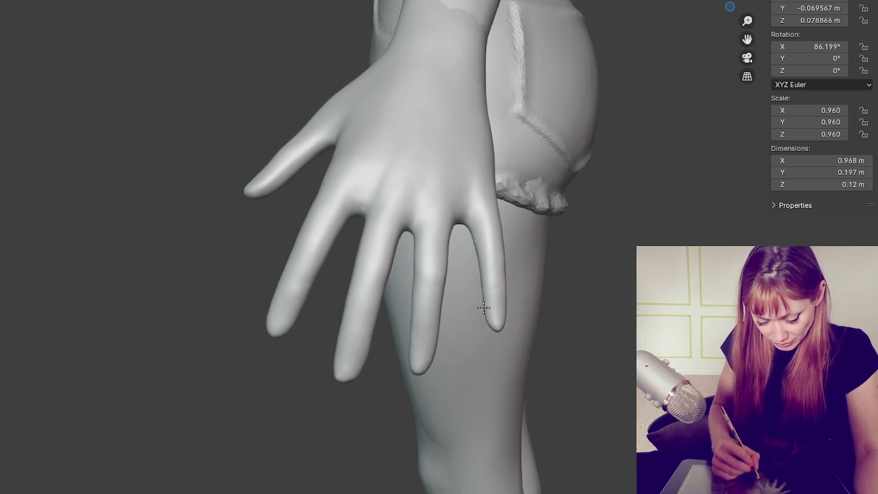
{"action": "scroll", "coordinate": [492, 366], "scroll_direction": "down", "scroll_amount": 5}
{"action": "mouse_move", "coordinate": [492, 366]}
{"action": "middle_mouse_down"}
{"action": "mouse_move", "coordinate": [479, 214]}
{"action": "mouse_move", "coordinate": [467, 215]}
{"action": "mouse_move", "coordinate": [495, 209]}
{"action": "middle_mouse_up"}
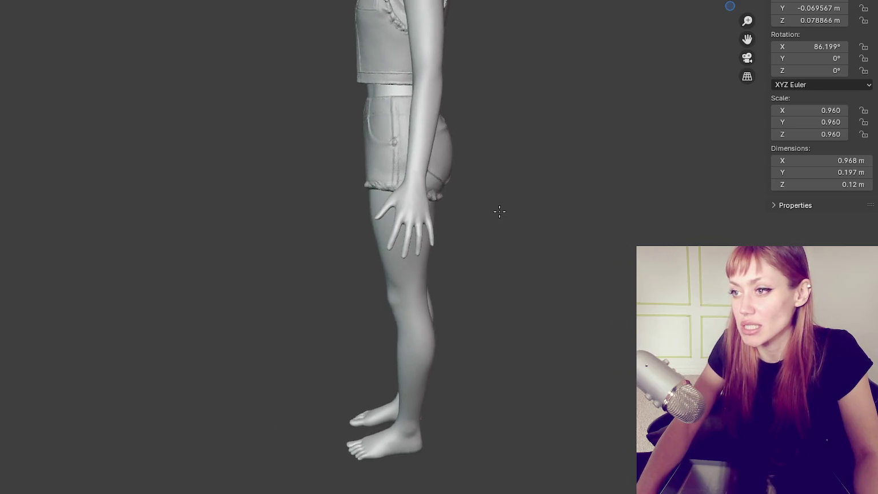
Step: Zoom in on the forearm and stroke a band around the wrist for the cuff
{"action": "scroll", "coordinate": [496, 210], "scroll_direction": "up", "scroll_amount": 5}
{"action": "mouse_move", "coordinate": [675, 195]}
{"action": "middle_mouse_down"}
{"action": "mouse_move", "coordinate": [593, 204]}
{"action": "mouse_move", "coordinate": [634, 193]}
{"action": "middle_mouse_up"}
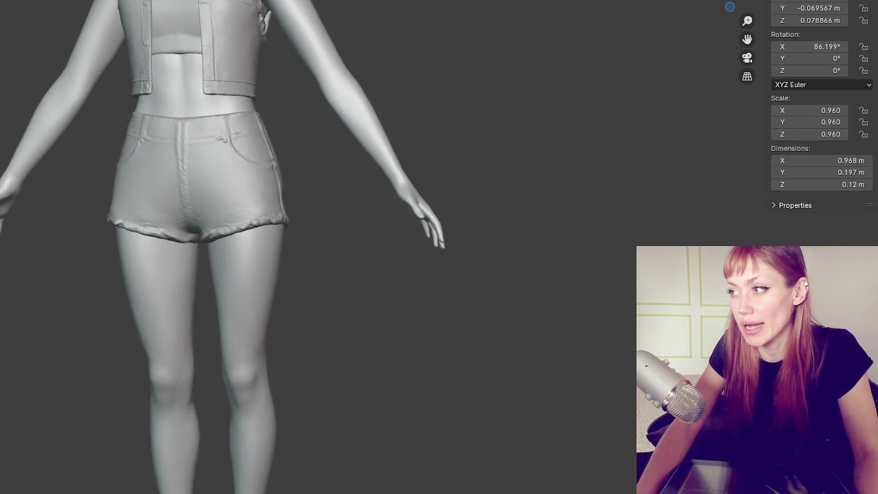
{"action": "mouse_move", "coordinate": [576, 97]}
{"action": "middle_mouse_down"}
{"action": "mouse_move", "coordinate": [428, 151]}
{"action": "mouse_move", "coordinate": [435, 133]}
{"action": "middle_mouse_up"}
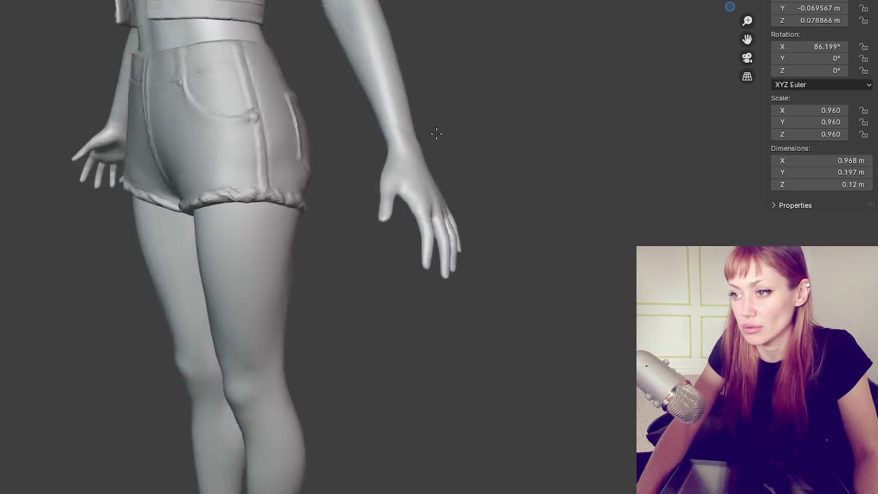
{"action": "scroll", "coordinate": [425, 151], "scroll_direction": "up", "scroll_amount": 3}
{"action": "scroll", "coordinate": [447, 230], "scroll_direction": "up", "scroll_amount": 3}
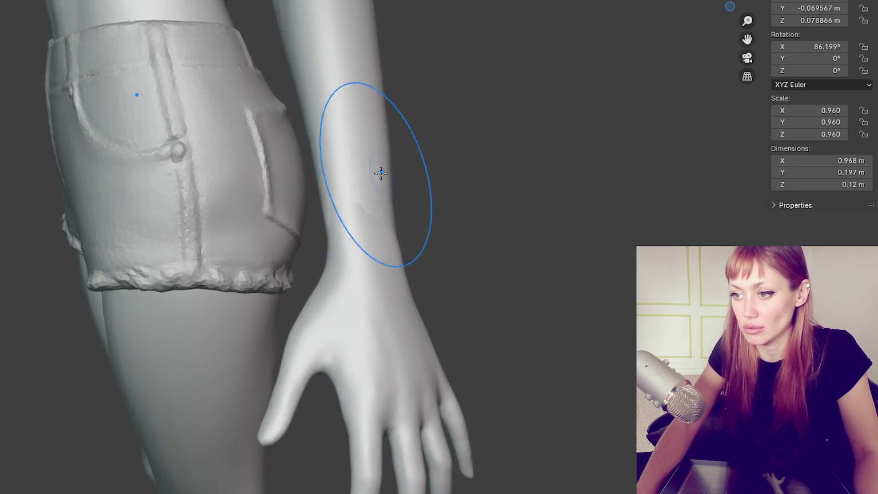
{"action": "mouse_move", "coordinate": [329, 187]}
{"action": "middle_mouse_down"}
{"action": "mouse_move", "coordinate": [392, 186]}
{"action": "mouse_move", "coordinate": [355, 198]}
{"action": "mouse_move", "coordinate": [458, 178]}
{"action": "mouse_move", "coordinate": [483, 196]}
{"action": "middle_mouse_up"}
{"action": "scroll", "coordinate": [358, 190], "scroll_direction": "up", "scroll_amount": 2}
{"action": "mouse_move", "coordinate": [484, 195]}
{"action": "left_mouse_down"}
{"action": "mouse_move", "coordinate": [445, 192]}
{"action": "mouse_move", "coordinate": [469, 161]}
{"action": "mouse_move", "coordinate": [492, 161]}
{"action": "left_mouse_up"}
{"action": "mouse_move", "coordinate": [492, 160]}
{"action": "middle_mouse_down"}
{"action": "mouse_move", "coordinate": [500, 182]}
{"action": "mouse_move", "coordinate": [429, 183]}
{"action": "mouse_move", "coordinate": [322, 167]}
{"action": "mouse_move", "coordinate": [314, 157]}
{"action": "middle_mouse_up"}
{"action": "left_click_drag", "start_coordinate": [323, 147], "coordinate": [352, 186]}
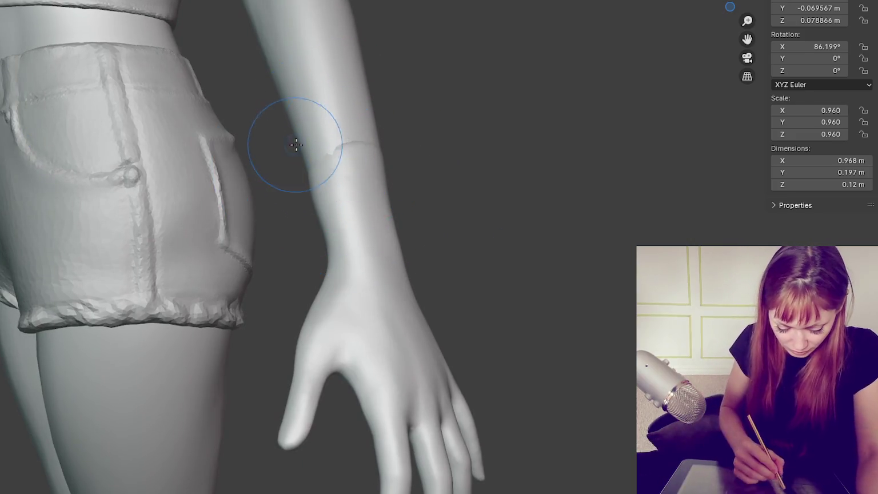
Step: Sculpt and deepen the cuff band around the wrist
{"action": "middle_click_drag", "start_coordinate": [296, 144], "coordinate": [309, 180]}
{"action": "left_click_drag", "start_coordinate": [309, 180], "coordinate": [352, 147]}
{"action": "middle_click_drag", "start_coordinate": [353, 147], "coordinate": [343, 166]}
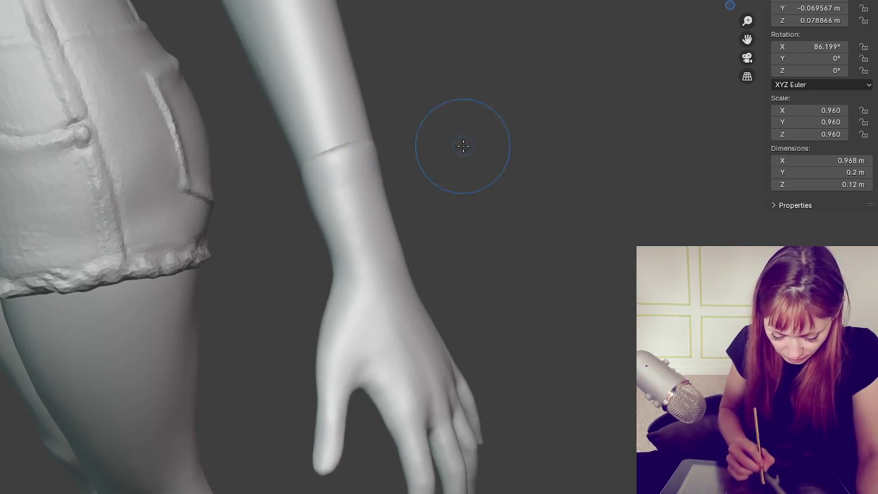
{"action": "middle_click_drag", "start_coordinate": [463, 146], "coordinate": [416, 143]}
{"action": "left_click_drag", "start_coordinate": [416, 143], "coordinate": [392, 173]}
{"action": "mouse_move", "coordinate": [392, 172]}
{"action": "middle_mouse_down"}
{"action": "mouse_move", "coordinate": [449, 157]}
{"action": "mouse_move", "coordinate": [441, 156]}
{"action": "middle_mouse_up"}
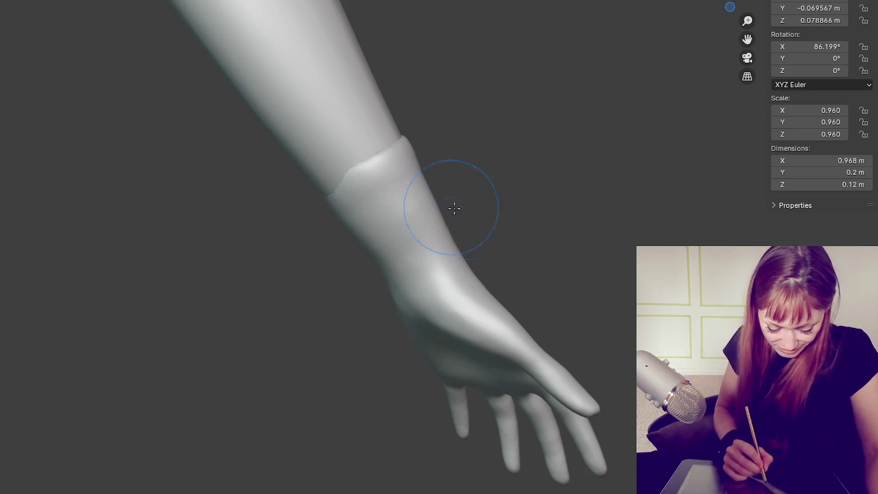
Step: Zoom in close on the wrist and smooth the jagged cuff edge
{"action": "scroll", "coordinate": [451, 206], "scroll_direction": "up", "scroll_amount": 5}
{"action": "mouse_move", "coordinate": [480, 188]}
{"action": "middle_mouse_down"}
{"action": "mouse_move", "coordinate": [526, 204]}
{"action": "mouse_move", "coordinate": [505, 172]}
{"action": "middle_mouse_up"}
{"action": "scroll", "coordinate": [503, 186], "scroll_direction": "down", "scroll_amount": 5}
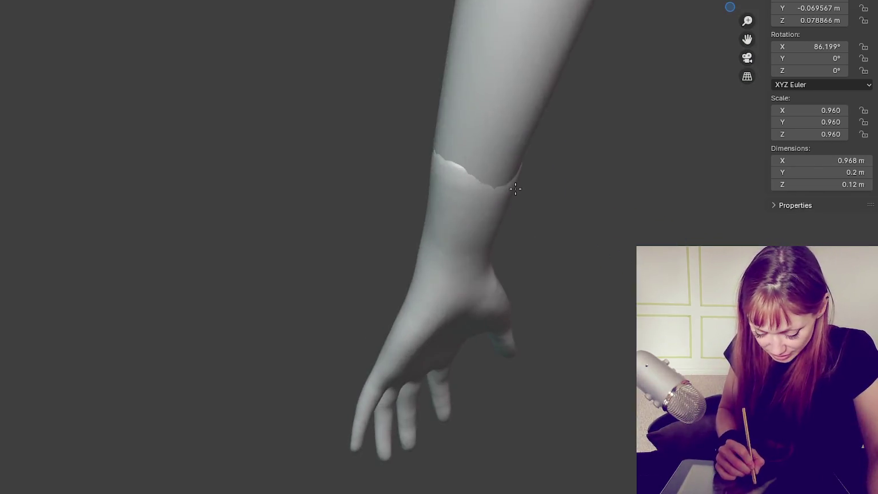
{"action": "scroll", "coordinate": [536, 174], "scroll_direction": "up", "scroll_amount": 5}
{"action": "scroll", "coordinate": [543, 171], "scroll_direction": "down", "scroll_amount": 5}
{"action": "scroll", "coordinate": [498, 177], "scroll_direction": "up", "scroll_amount": 5}
{"action": "scroll", "coordinate": [498, 177], "scroll_direction": "down", "scroll_amount": 4}
{"action": "middle_click_drag", "start_coordinate": [498, 176], "coordinate": [369, 177]}
{"action": "left_click_drag", "start_coordinate": [369, 178], "coordinate": [383, 155]}
{"action": "middle_click_drag", "start_coordinate": [382, 155], "coordinate": [442, 174]}
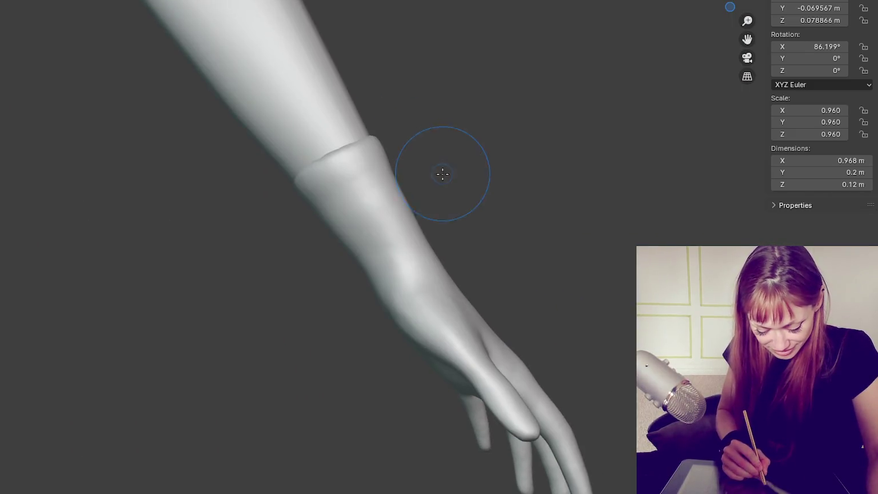
Step: View the forearm diagonally and sharpen the cuff edge at the wrist
{"action": "mouse_move", "coordinate": [494, 165]}
{"action": "middle_mouse_down"}
{"action": "mouse_move", "coordinate": [343, 232]}
{"action": "mouse_move", "coordinate": [492, 243]}
{"action": "mouse_move", "coordinate": [596, 184]}
{"action": "mouse_move", "coordinate": [521, 164]}
{"action": "mouse_move", "coordinate": [288, 180]}
{"action": "mouse_move", "coordinate": [499, 234]}
{"action": "mouse_move", "coordinate": [386, 274]}
{"action": "mouse_move", "coordinate": [441, 221]}
{"action": "middle_mouse_up"}
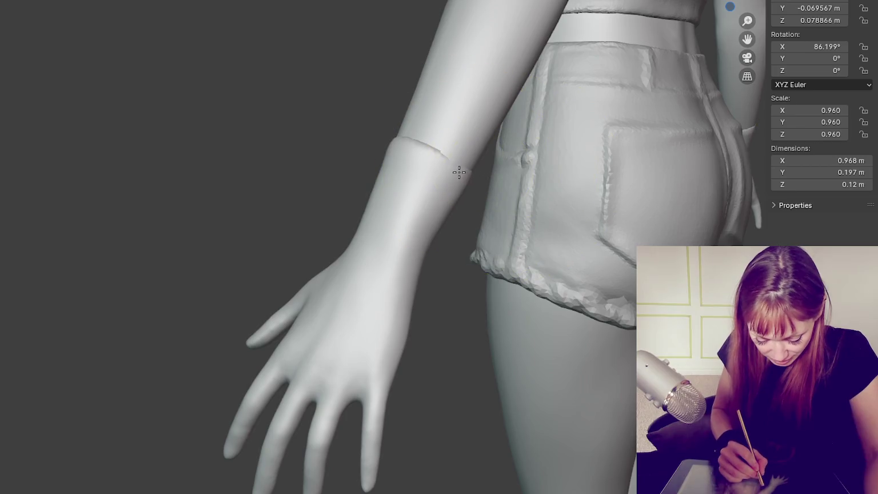
{"action": "mouse_move", "coordinate": [463, 165]}
{"action": "middle_mouse_down"}
{"action": "mouse_move", "coordinate": [605, 197]}
{"action": "mouse_move", "coordinate": [559, 216]}
{"action": "mouse_move", "coordinate": [405, 198]}
{"action": "mouse_move", "coordinate": [427, 190]}
{"action": "middle_mouse_up"}
{"action": "left_click_drag", "start_coordinate": [427, 190], "coordinate": [458, 176]}
{"action": "middle_click_drag", "start_coordinate": [479, 190], "coordinate": [504, 183]}
{"action": "left_click_drag", "start_coordinate": [463, 193], "coordinate": [447, 234]}
{"action": "mouse_move", "coordinate": [447, 235]}
{"action": "middle_mouse_down"}
{"action": "mouse_move", "coordinate": [476, 222]}
{"action": "mouse_move", "coordinate": [617, 268]}
{"action": "mouse_move", "coordinate": [580, 193]}
{"action": "middle_mouse_up"}
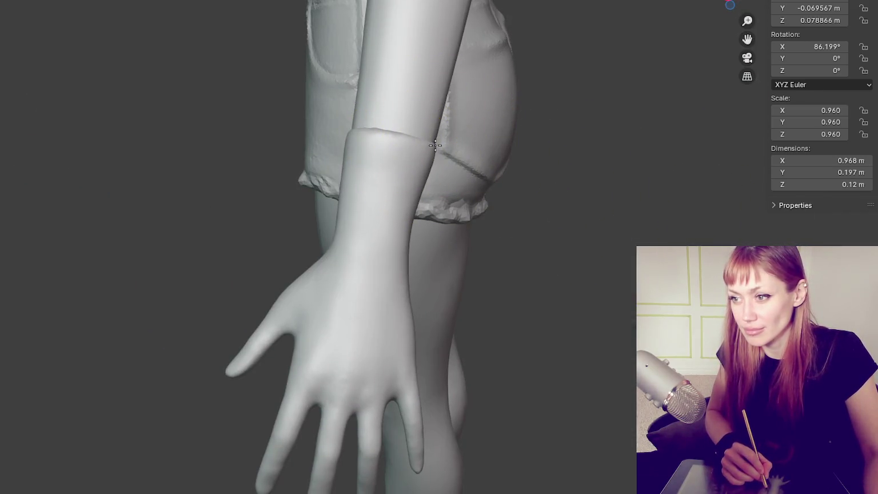
{"action": "middle_click_drag", "start_coordinate": [427, 166], "coordinate": [372, 215]}
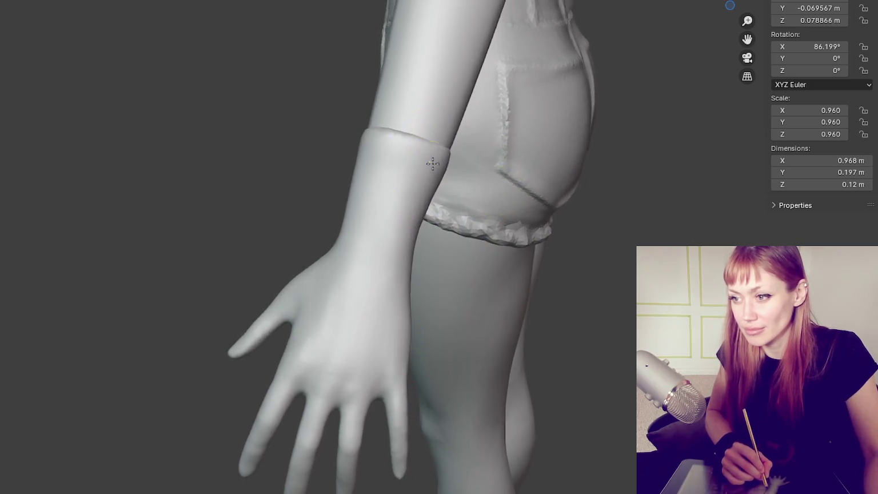
{"action": "left_click_drag", "start_coordinate": [373, 215], "coordinate": [426, 221]}
{"action": "middle_click_drag", "start_coordinate": [426, 221], "coordinate": [582, 194]}
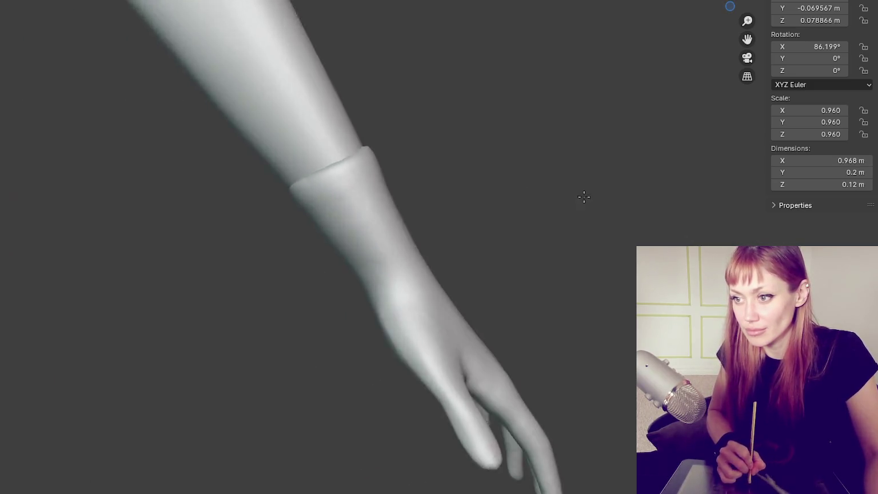
{"action": "left_click_drag", "start_coordinate": [299, 169], "coordinate": [307, 182]}
Step: Sculpt along the back of the hand, checking the cuff from new angles
{"action": "mouse_move", "coordinate": [377, 175]}
{"action": "middle_mouse_down"}
{"action": "mouse_move", "coordinate": [460, 151]}
{"action": "mouse_move", "coordinate": [449, 145]}
{"action": "mouse_move", "coordinate": [435, 161]}
{"action": "middle_mouse_up"}
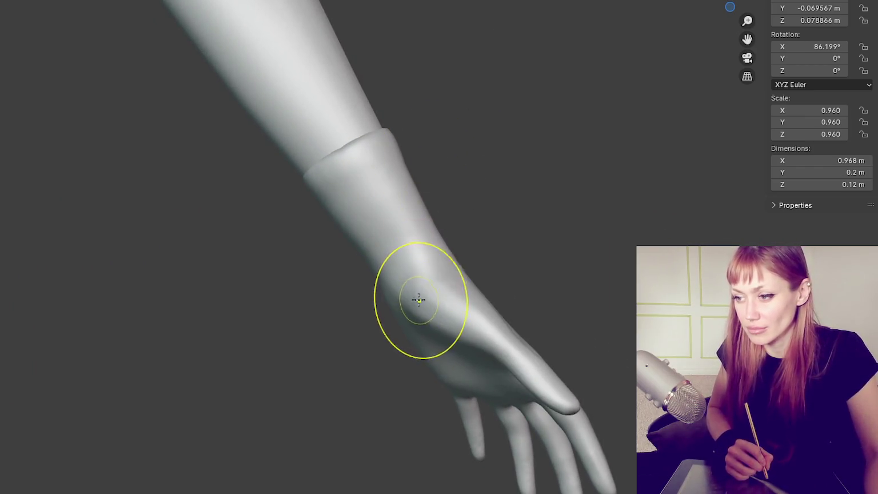
{"action": "mouse_move", "coordinate": [452, 338]}
{"action": "middle_mouse_down"}
{"action": "mouse_move", "coordinate": [452, 323]}
{"action": "mouse_move", "coordinate": [465, 324]}
{"action": "middle_mouse_up"}
{"action": "left_click_drag", "start_coordinate": [490, 301], "coordinate": [516, 313]}
{"action": "mouse_move", "coordinate": [522, 309]}
{"action": "middle_mouse_down"}
{"action": "mouse_move", "coordinate": [407, 308]}
{"action": "mouse_move", "coordinate": [384, 255]}
{"action": "mouse_move", "coordinate": [355, 246]}
{"action": "mouse_move", "coordinate": [425, 275]}
{"action": "mouse_move", "coordinate": [427, 291]}
{"action": "mouse_move", "coordinate": [367, 263]}
{"action": "mouse_move", "coordinate": [310, 255]}
{"action": "mouse_move", "coordinate": [394, 255]}
{"action": "mouse_move", "coordinate": [270, 239]}
{"action": "mouse_move", "coordinate": [386, 243]}
{"action": "mouse_move", "coordinate": [370, 251]}
{"action": "mouse_move", "coordinate": [495, 260]}
{"action": "mouse_move", "coordinate": [453, 245]}
{"action": "mouse_move", "coordinate": [447, 208]}
{"action": "middle_mouse_up"}
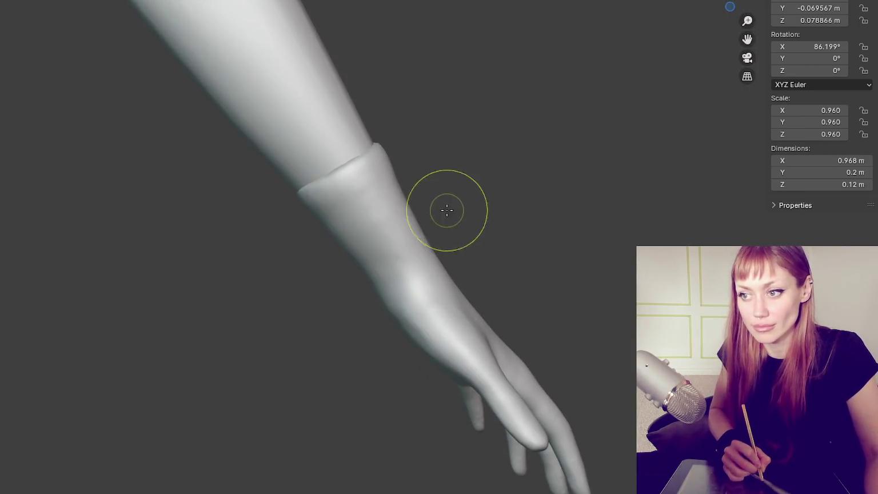
{"action": "mouse_move", "coordinate": [465, 273]}
{"action": "middle_mouse_down"}
{"action": "mouse_move", "coordinate": [475, 249]}
{"action": "mouse_move", "coordinate": [470, 272]}
{"action": "mouse_move", "coordinate": [393, 307]}
{"action": "middle_mouse_up"}
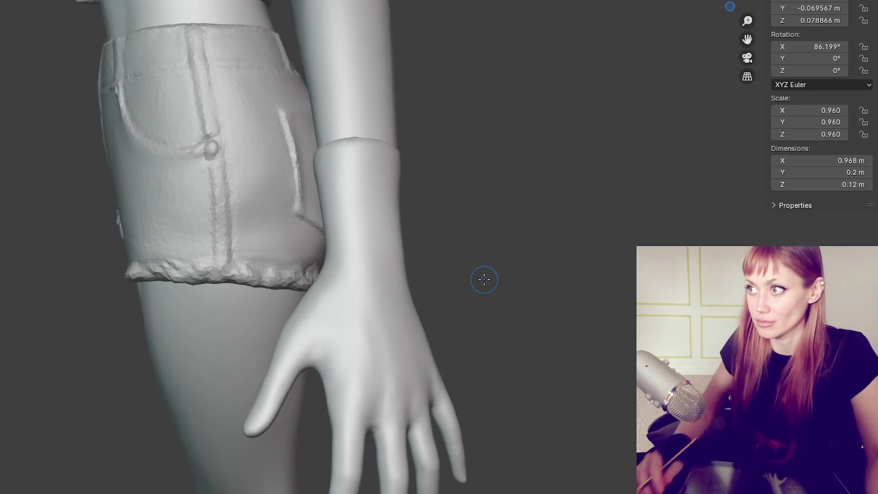
{"action": "middle_click_drag", "start_coordinate": [484, 279], "coordinate": [543, 92]}
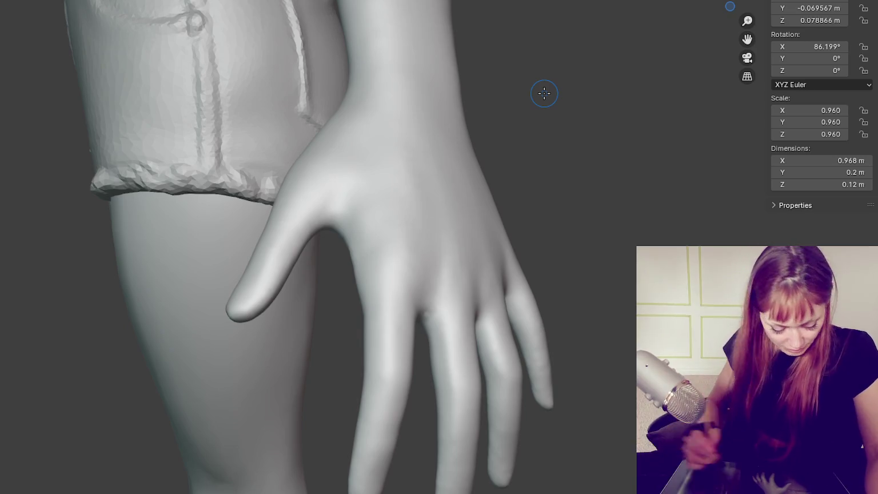
Step: Carve the hem crease across the knuckles, then deepen it across the palm
{"action": "mouse_move", "coordinate": [262, 224]}
{"action": "middle_mouse_down"}
{"action": "mouse_move", "coordinate": [451, 245]}
{"action": "mouse_move", "coordinate": [390, 252]}
{"action": "middle_mouse_up"}
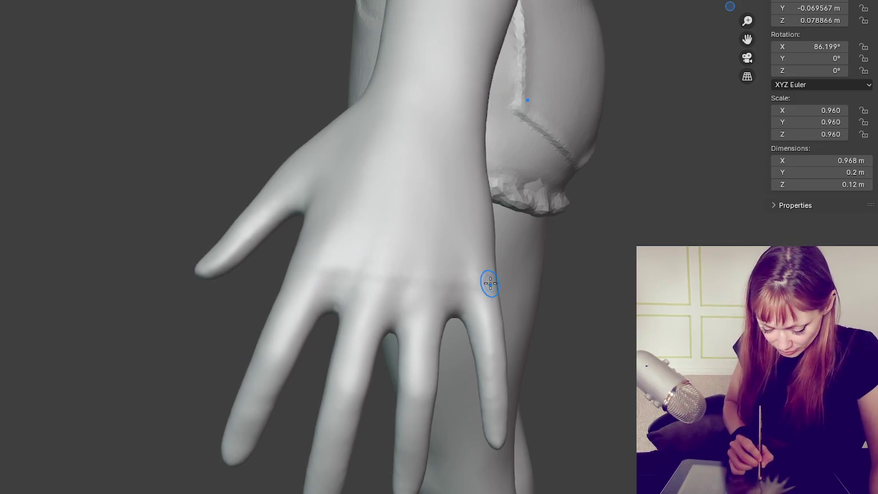
{"action": "mouse_move", "coordinate": [499, 285]}
{"action": "left_mouse_down"}
{"action": "mouse_move", "coordinate": [304, 261]}
{"action": "mouse_move", "coordinate": [483, 294]}
{"action": "left_mouse_up"}
{"action": "middle_click_drag", "start_coordinate": [495, 293], "coordinate": [453, 311]}
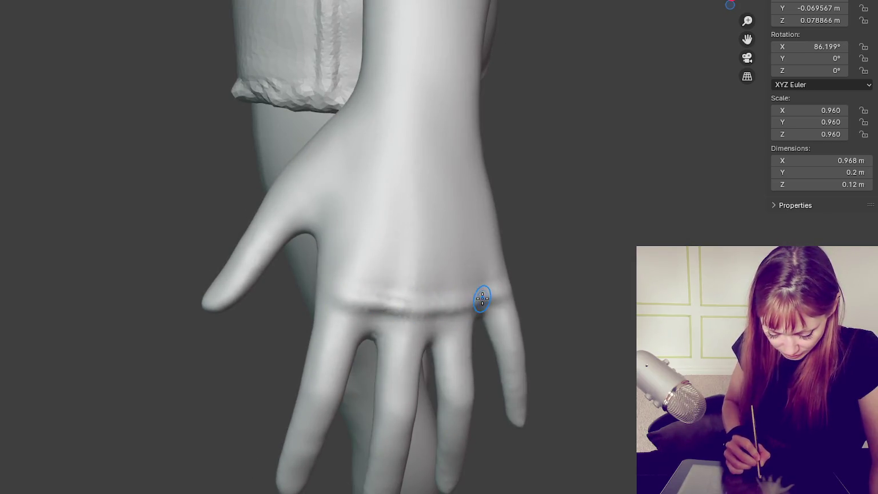
{"action": "mouse_move", "coordinate": [482, 307]}
{"action": "middle_mouse_down"}
{"action": "mouse_move", "coordinate": [555, 298]}
{"action": "mouse_move", "coordinate": [507, 277]}
{"action": "mouse_move", "coordinate": [630, 254]}
{"action": "mouse_move", "coordinate": [688, 199]}
{"action": "middle_mouse_up"}
{"action": "left_click_drag", "start_coordinate": [476, 283], "coordinate": [355, 285]}
{"action": "middle_click_drag", "start_coordinate": [355, 286], "coordinate": [498, 286]}
{"action": "mouse_move", "coordinate": [371, 278]}
{"action": "middle_mouse_down"}
{"action": "mouse_move", "coordinate": [577, 366]}
{"action": "mouse_move", "coordinate": [419, 287]}
{"action": "middle_mouse_up"}
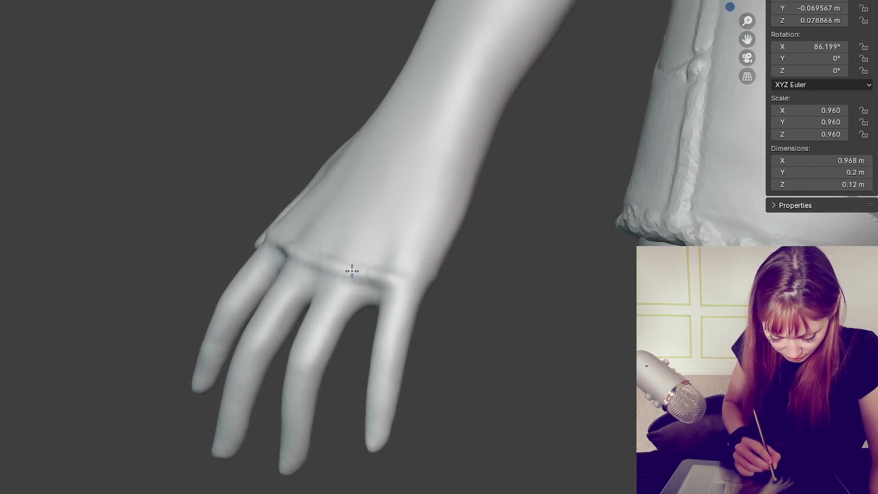
{"action": "middle_click_drag", "start_coordinate": [351, 267], "coordinate": [309, 264]}
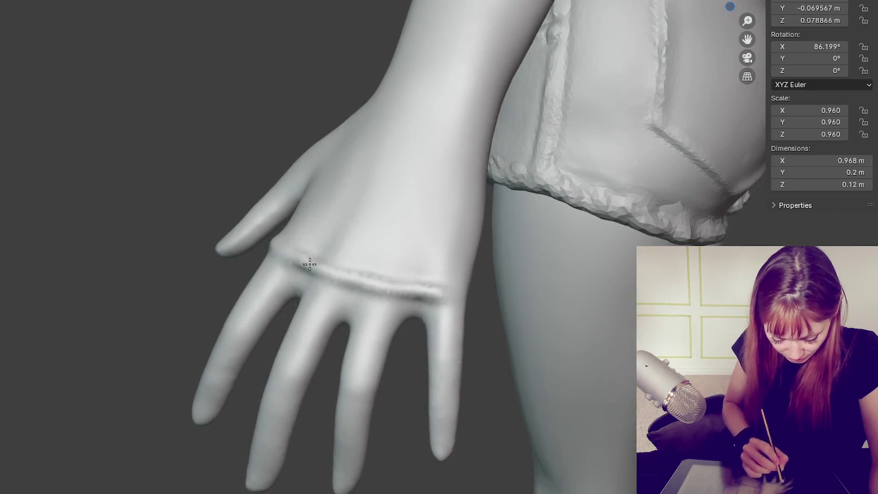
{"action": "middle_click_drag", "start_coordinate": [387, 265], "coordinate": [392, 280]}
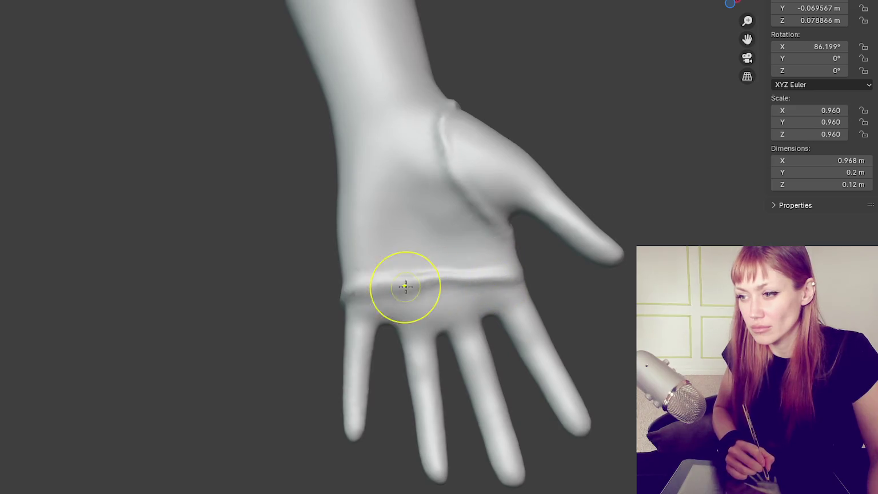
{"action": "mouse_move", "coordinate": [374, 292]}
{"action": "middle_mouse_down"}
{"action": "mouse_move", "coordinate": [495, 245]}
{"action": "mouse_move", "coordinate": [437, 249]}
{"action": "mouse_move", "coordinate": [385, 258]}
{"action": "mouse_move", "coordinate": [435, 271]}
{"action": "mouse_move", "coordinate": [578, 265]}
{"action": "mouse_move", "coordinate": [402, 280]}
{"action": "mouse_move", "coordinate": [372, 243]}
{"action": "middle_mouse_up"}
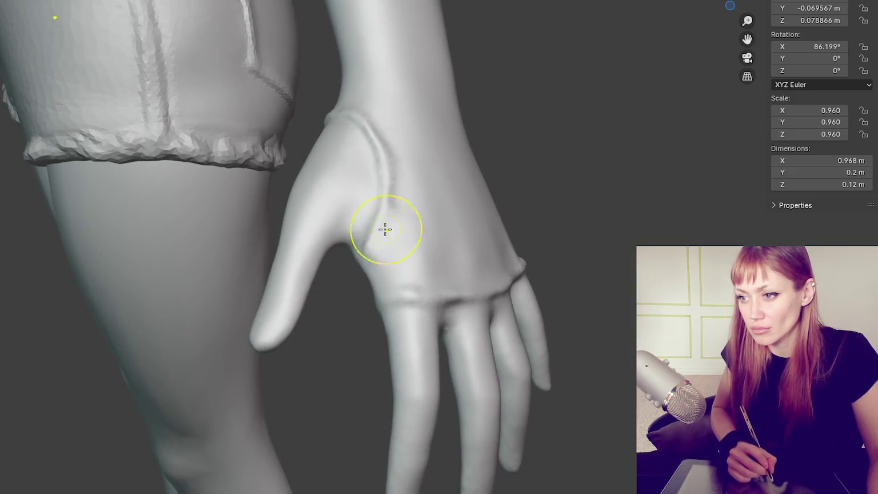
{"action": "mouse_move", "coordinate": [375, 141]}
{"action": "middle_mouse_down", "text": "ctrl"}
{"action": "mouse_move", "coordinate": [382, 123]}
{"action": "mouse_move", "coordinate": [443, 138]}
{"action": "mouse_move", "coordinate": [314, 128]}
{"action": "mouse_move", "coordinate": [515, 103]}
{"action": "middle_mouse_up", "text": "ctrl"}
{"action": "scroll", "coordinate": [341, 123], "scroll_direction": "up", "scroll_amount": 3}
{"action": "scroll", "coordinate": [623, 84], "scroll_direction": "up", "scroll_amount": 3}
{"action": "mouse_move", "coordinate": [623, 84]}
{"action": "middle_mouse_down"}
{"action": "mouse_move", "coordinate": [622, 40]}
{"action": "mouse_move", "coordinate": [566, 129]}
{"action": "middle_mouse_up"}
{"action": "scroll", "coordinate": [337, 225], "scroll_direction": "up", "scroll_amount": 3}
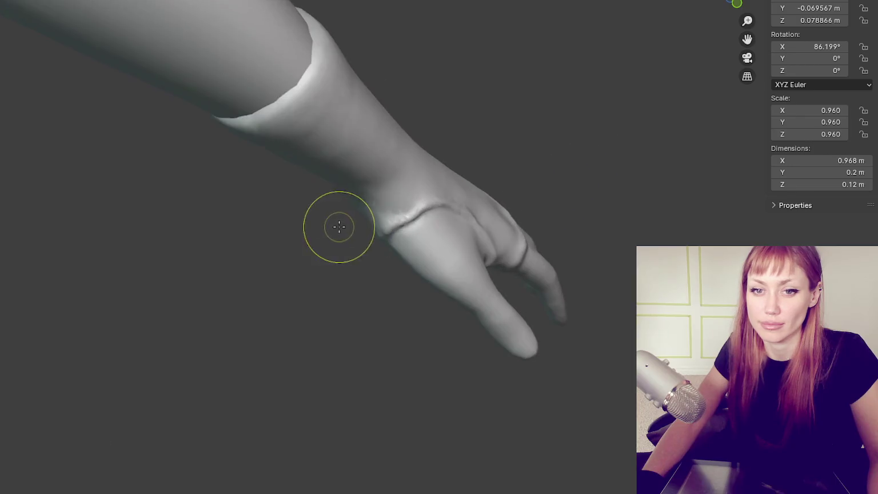
{"action": "scroll", "coordinate": [347, 366], "scroll_direction": "up", "scroll_amount": 3}
{"action": "middle_click_drag", "start_coordinate": [347, 366], "coordinate": [404, 359]}
{"action": "scroll", "coordinate": [394, 320], "scroll_direction": "down", "scroll_amount": 3}
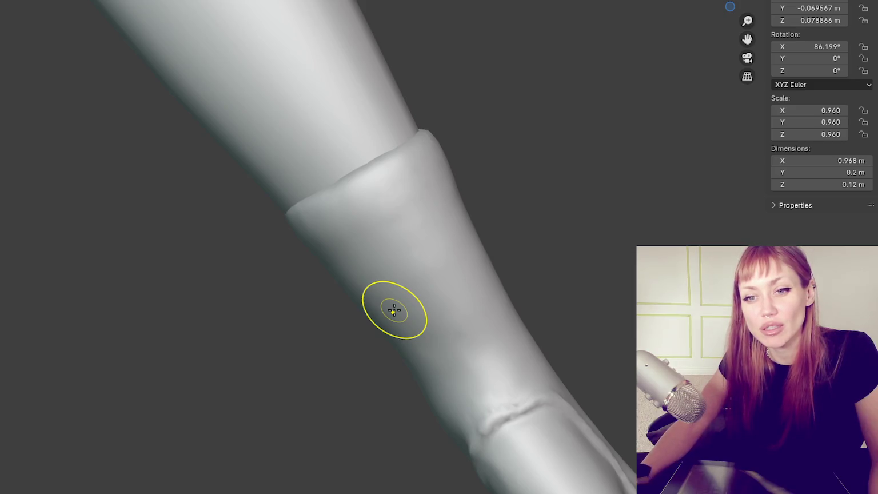
Step: Sculpt along the seam at the top of the forearm cuff, then check the whole figure
{"action": "scroll", "coordinate": [394, 311], "scroll_direction": "up", "scroll_amount": 2}
{"action": "middle_click_drag", "start_coordinate": [435, 285], "coordinate": [408, 368], "text": "shift"}
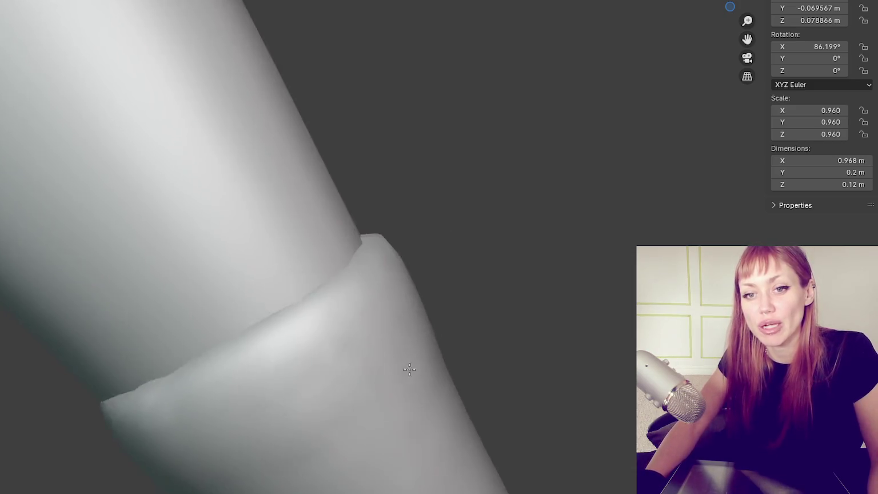
{"action": "middle_click_drag", "start_coordinate": [415, 462], "coordinate": [496, 343], "text": "shift"}
{"action": "mouse_move", "coordinate": [584, 202]}
{"action": "middle_mouse_down"}
{"action": "mouse_move", "coordinate": [284, 147]}
{"action": "mouse_move", "coordinate": [428, 260]}
{"action": "mouse_move", "coordinate": [613, 337]}
{"action": "mouse_move", "coordinate": [503, 337]}
{"action": "mouse_move", "coordinate": [533, 320]}
{"action": "mouse_move", "coordinate": [608, 384]}
{"action": "mouse_move", "coordinate": [584, 355]}
{"action": "mouse_move", "coordinate": [615, 374]}
{"action": "middle_mouse_up"}
{"action": "scroll", "coordinate": [614, 374], "scroll_direction": "down", "scroll_amount": 3}
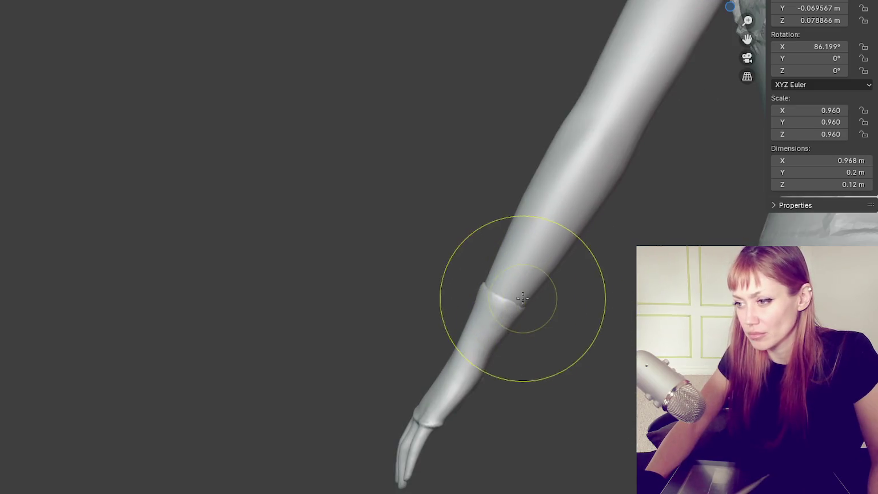
{"action": "mouse_move", "coordinate": [525, 302]}
{"action": "middle_mouse_down"}
{"action": "mouse_move", "coordinate": [400, 279]}
{"action": "mouse_move", "coordinate": [344, 316]}
{"action": "middle_mouse_up"}
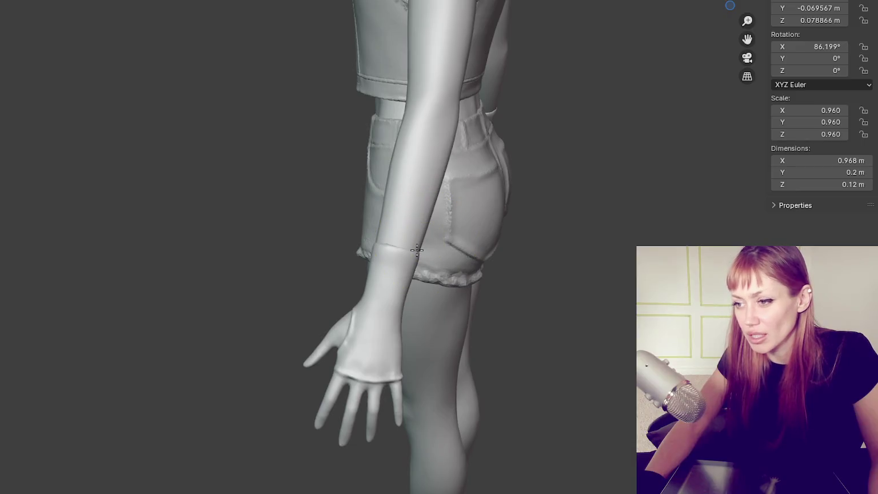
{"action": "mouse_move", "coordinate": [417, 256]}
{"action": "middle_mouse_down"}
{"action": "mouse_move", "coordinate": [687, 167]}
{"action": "mouse_move", "coordinate": [560, 235]}
{"action": "middle_mouse_up"}
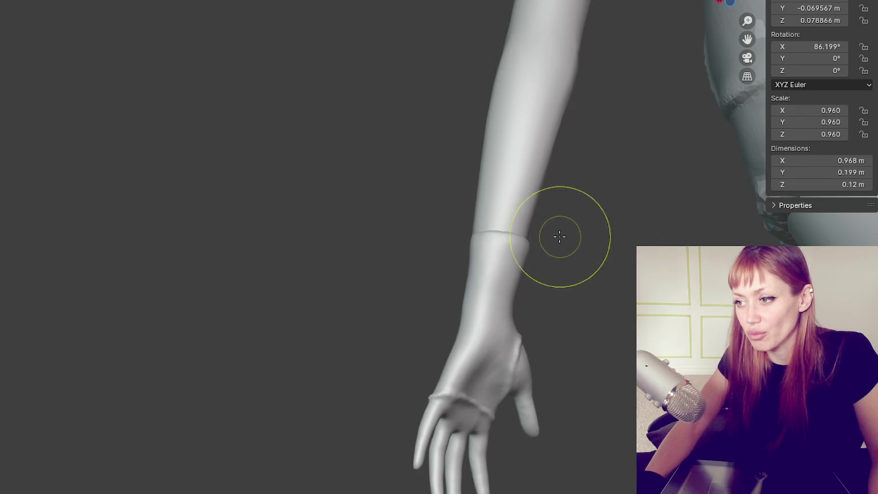
{"action": "mouse_move", "coordinate": [578, 239]}
{"action": "middle_mouse_down"}
{"action": "mouse_move", "coordinate": [606, 260]}
{"action": "mouse_move", "coordinate": [452, 319]}
{"action": "middle_mouse_up"}
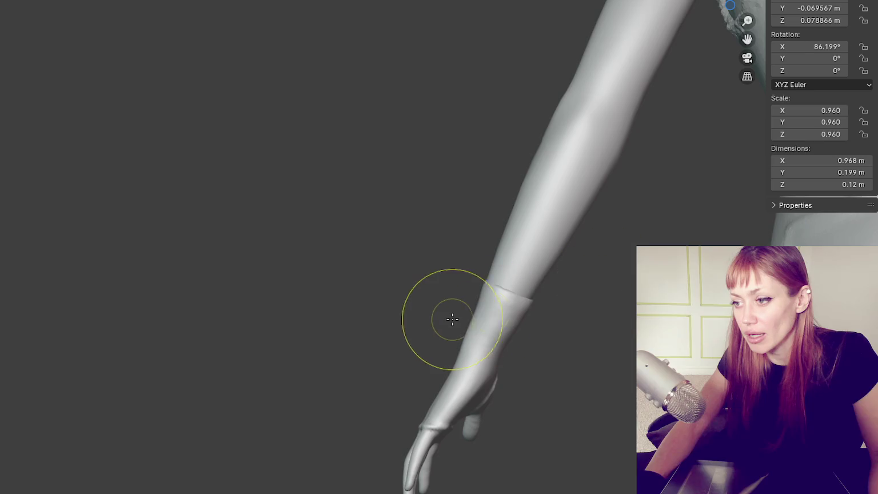
{"action": "mouse_move", "coordinate": [471, 309]}
{"action": "left_mouse_down"}
{"action": "mouse_move", "coordinate": [506, 298]}
{"action": "mouse_move", "coordinate": [488, 297]}
{"action": "mouse_move", "coordinate": [451, 329]}
{"action": "mouse_move", "coordinate": [458, 348]}
{"action": "mouse_move", "coordinate": [433, 349]}
{"action": "mouse_move", "coordinate": [462, 351]}
{"action": "left_mouse_up"}
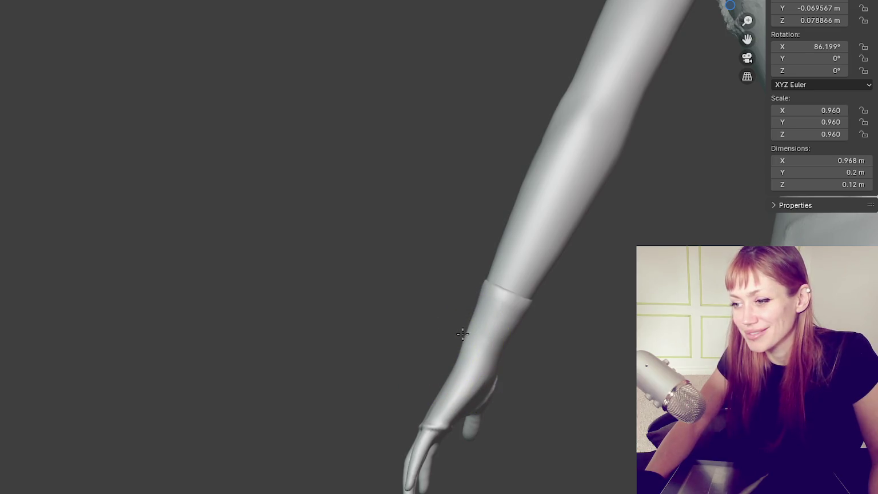
{"action": "middle_click_drag", "start_coordinate": [472, 334], "coordinate": [400, 320]}
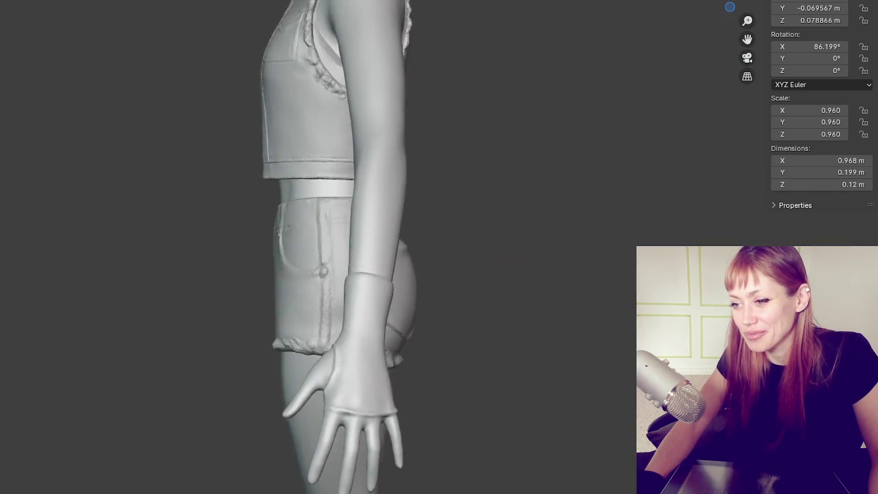
{"action": "scroll", "coordinate": [366, 320], "scroll_direction": "up", "scroll_amount": 3}
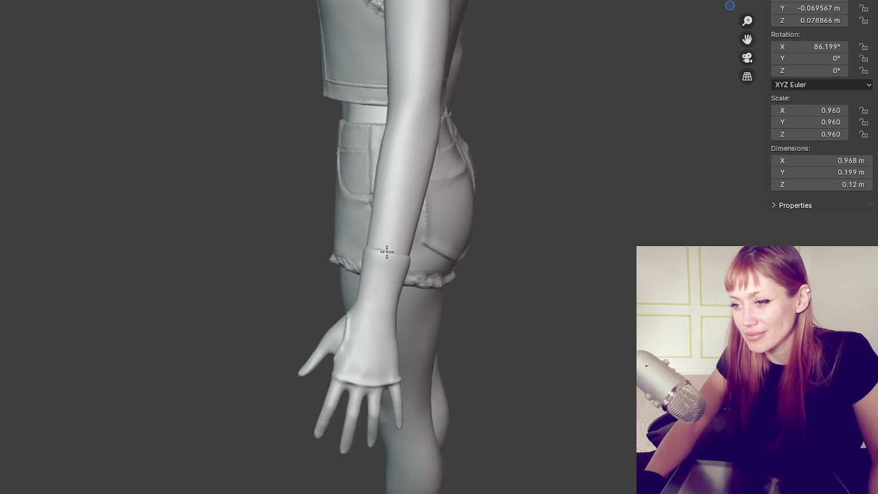
{"action": "mouse_move", "coordinate": [547, 413]}
{"action": "middle_mouse_down"}
{"action": "mouse_move", "coordinate": [378, 386]}
{"action": "mouse_move", "coordinate": [466, 417]}
{"action": "mouse_move", "coordinate": [498, 403]}
{"action": "mouse_move", "coordinate": [411, 371]}
{"action": "mouse_move", "coordinate": [412, 314]}
{"action": "middle_mouse_up"}
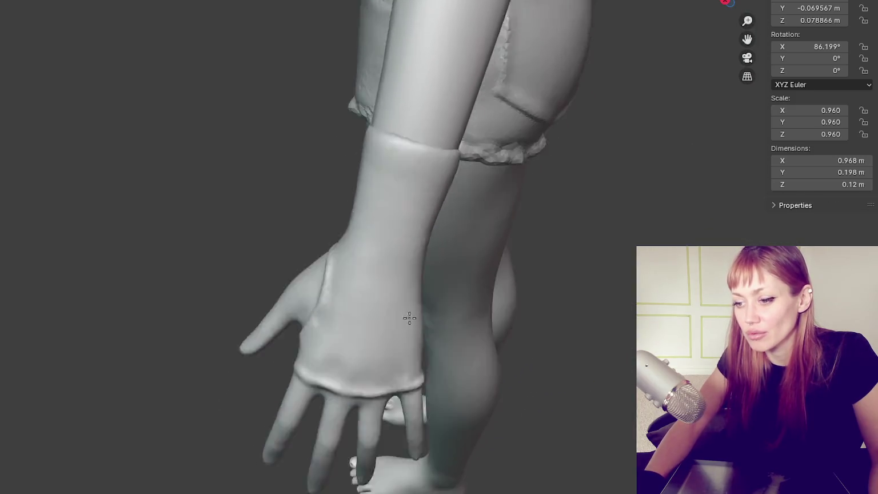
Step: Smooth the edge of the glove hem across the fingers from a low angle
{"action": "scroll", "coordinate": [494, 180], "scroll_direction": "up", "scroll_amount": 3}
{"action": "scroll", "coordinate": [382, 249], "scroll_direction": "up", "scroll_amount": 2}
{"action": "mouse_move", "coordinate": [382, 249]}
{"action": "middle_mouse_down"}
{"action": "mouse_move", "coordinate": [447, 132]}
{"action": "mouse_move", "coordinate": [412, 183]}
{"action": "middle_mouse_up"}
{"action": "mouse_move", "coordinate": [505, 236]}
{"action": "left_mouse_down"}
{"action": "mouse_move", "coordinate": [516, 254]}
{"action": "mouse_move", "coordinate": [402, 235]}
{"action": "left_mouse_up"}
{"action": "mouse_move", "coordinate": [360, 197]}
{"action": "left_mouse_down"}
{"action": "mouse_move", "coordinate": [382, 166]}
{"action": "mouse_move", "coordinate": [540, 218]}
{"action": "mouse_move", "coordinate": [566, 241]}
{"action": "mouse_move", "coordinate": [555, 235]}
{"action": "left_mouse_up"}
{"action": "mouse_move", "coordinate": [554, 235]}
{"action": "middle_mouse_down"}
{"action": "mouse_move", "coordinate": [479, 91]}
{"action": "mouse_move", "coordinate": [437, 184]}
{"action": "middle_mouse_up"}
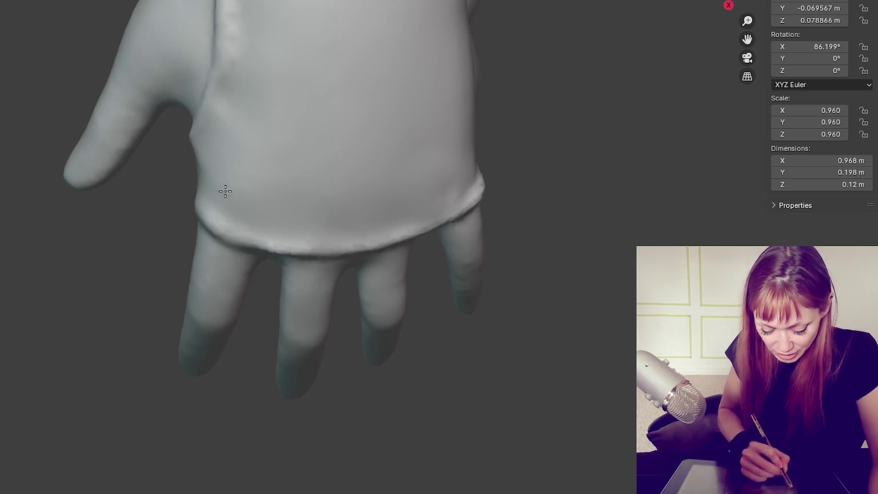
{"action": "left_click_drag", "start_coordinate": [434, 166], "coordinate": [420, 152]}
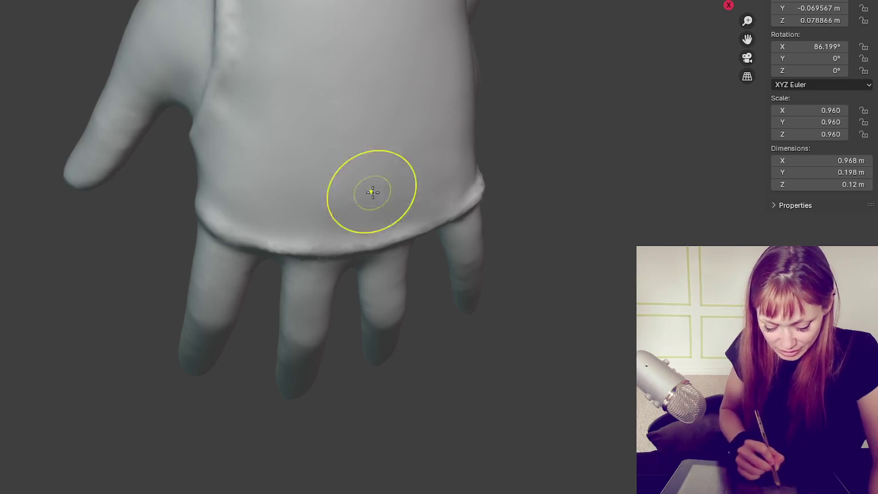
Step: Sculpt over the knuckles below the glove hem, then pull back to the whole hand
{"action": "scroll", "coordinate": [534, 256], "scroll_direction": "down", "scroll_amount": 2}
{"action": "mouse_move", "coordinate": [535, 257]}
{"action": "middle_mouse_down"}
{"action": "mouse_move", "coordinate": [508, 212]}
{"action": "mouse_move", "coordinate": [183, 21]}
{"action": "mouse_move", "coordinate": [422, 442]}
{"action": "mouse_move", "coordinate": [426, 92]}
{"action": "middle_mouse_up"}
{"action": "scroll", "coordinate": [182, 21], "scroll_direction": "down", "scroll_amount": 5}
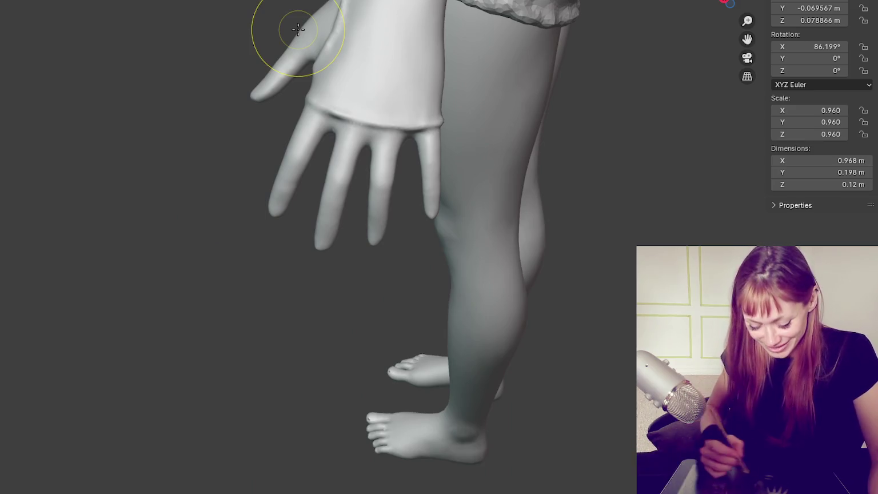
{"action": "left_click_drag", "start_coordinate": [403, 135], "coordinate": [365, 135]}
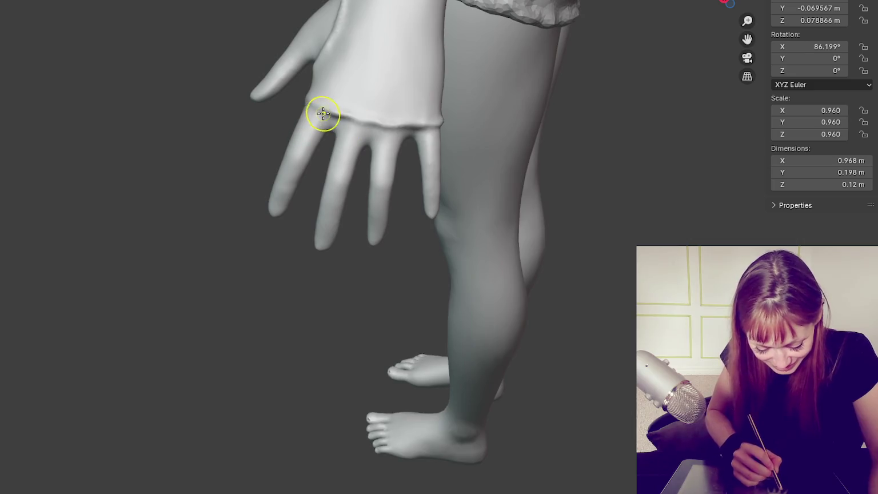
{"action": "mouse_move", "coordinate": [438, 125]}
{"action": "middle_mouse_down"}
{"action": "mouse_move", "coordinate": [556, 149]}
{"action": "mouse_move", "coordinate": [485, 106]}
{"action": "middle_mouse_up"}
{"action": "scroll", "coordinate": [557, 149], "scroll_direction": "up", "scroll_amount": 5}
{"action": "scroll", "coordinate": [559, 99], "scroll_direction": "down", "scroll_amount": 2}
{"action": "mouse_move", "coordinate": [560, 86]}
{"action": "middle_mouse_down"}
{"action": "mouse_move", "coordinate": [317, 138]}
{"action": "mouse_move", "coordinate": [263, 186]}
{"action": "middle_mouse_up"}
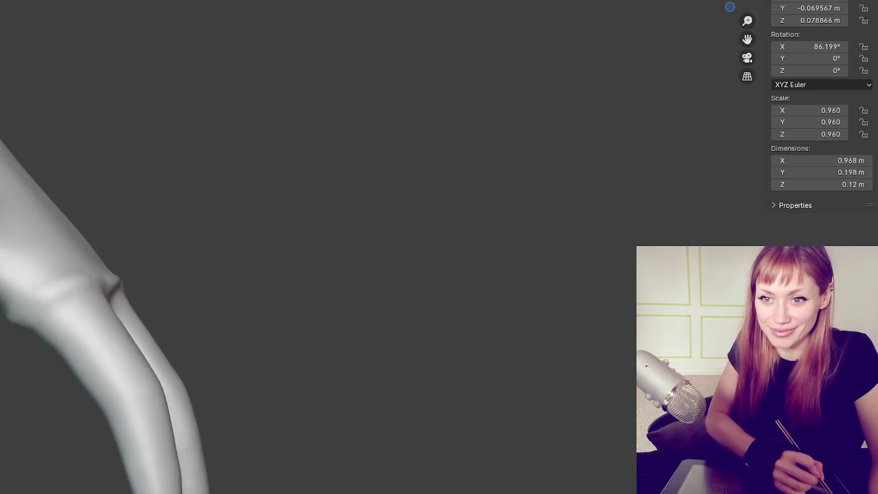
{"action": "mouse_move", "coordinate": [42, 301]}
{"action": "middle_mouse_down"}
{"action": "mouse_move", "coordinate": [114, 290]}
{"action": "mouse_move", "coordinate": [47, 308]}
{"action": "mouse_move", "coordinate": [172, 217]}
{"action": "mouse_move", "coordinate": [255, 141]}
{"action": "mouse_move", "coordinate": [216, 139]}
{"action": "mouse_move", "coordinate": [174, 153]}
{"action": "mouse_move", "coordinate": [127, 55]}
{"action": "mouse_move", "coordinate": [448, 316]}
{"action": "mouse_move", "coordinate": [338, 269]}
{"action": "mouse_move", "coordinate": [247, 418]}
{"action": "middle_mouse_up"}
Step: Enlarge the brush about threefold with F, then inspect the hand back, forearm and wrist
{"action": "key", "text": "f"}
{"action": "mouse_move", "coordinate": [332, 379]}
{"action": "middle_mouse_down"}
{"action": "mouse_move", "coordinate": [586, 343]}
{"action": "mouse_move", "coordinate": [623, 55]}
{"action": "mouse_move", "coordinate": [372, 218]}
{"action": "mouse_move", "coordinate": [284, 196]}
{"action": "middle_mouse_up"}
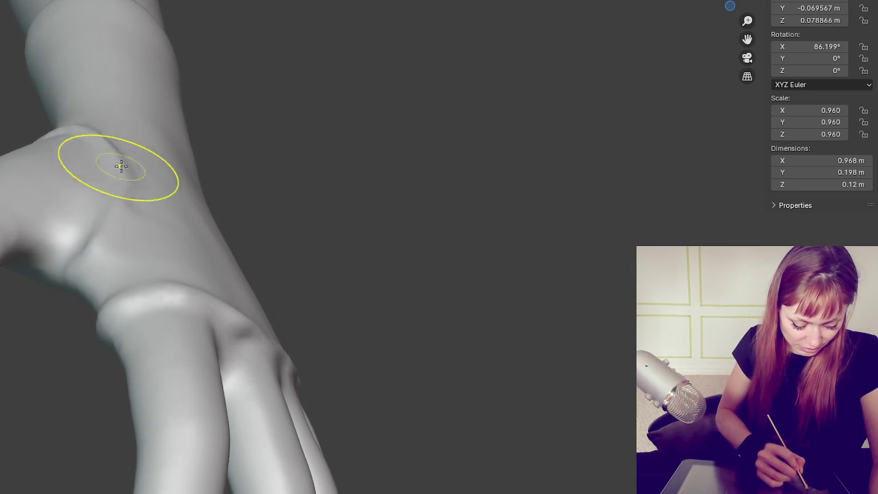
{"action": "mouse_move", "coordinate": [112, 182]}
{"action": "middle_mouse_down"}
{"action": "mouse_move", "coordinate": [86, 202]}
{"action": "mouse_move", "coordinate": [342, 180]}
{"action": "middle_mouse_up"}
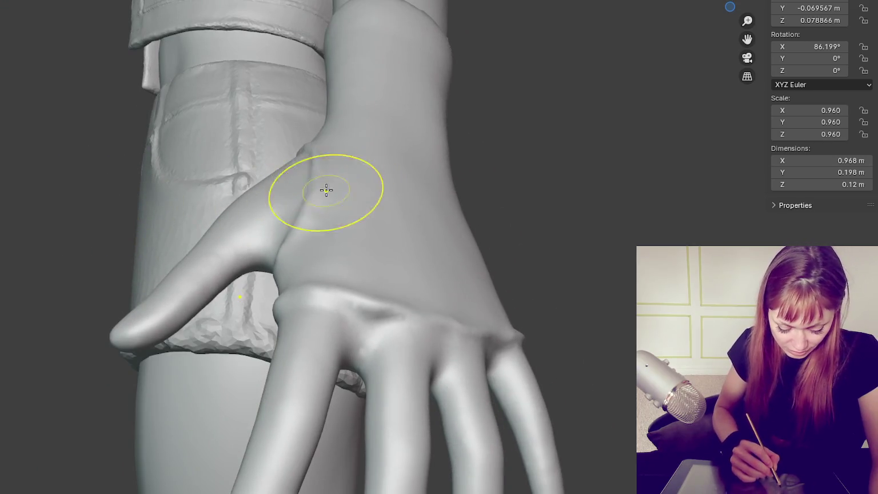
{"action": "mouse_move", "coordinate": [372, 206]}
{"action": "middle_mouse_down"}
{"action": "mouse_move", "coordinate": [435, 163]}
{"action": "mouse_move", "coordinate": [426, 225]}
{"action": "mouse_move", "coordinate": [555, 279]}
{"action": "middle_mouse_up"}
{"action": "scroll", "coordinate": [426, 225], "scroll_direction": "down", "scroll_amount": 3}
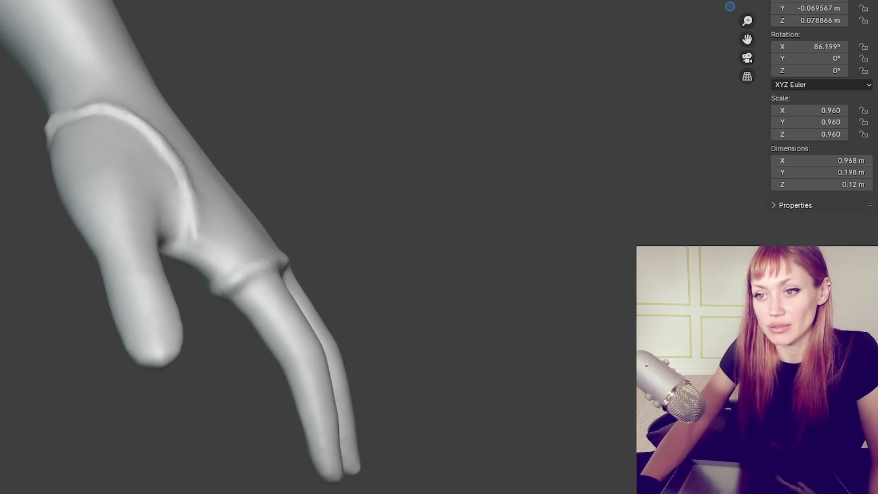
{"action": "scroll", "coordinate": [451, 227], "scroll_direction": "down", "scroll_amount": 3}
{"action": "mouse_move", "coordinate": [452, 227]}
{"action": "middle_mouse_down"}
{"action": "mouse_move", "coordinate": [517, 320]}
{"action": "mouse_move", "coordinate": [539, 300]}
{"action": "middle_mouse_up"}
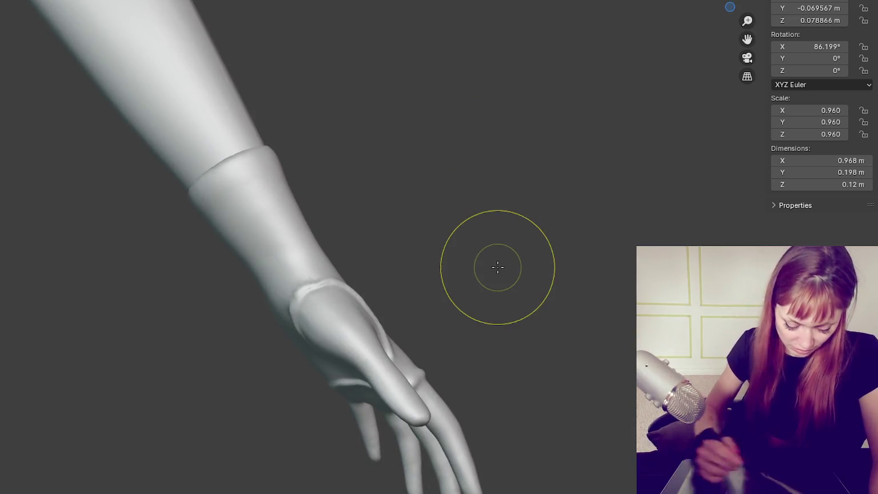
{"action": "mouse_move", "coordinate": [322, 302]}
{"action": "middle_mouse_down"}
{"action": "mouse_move", "coordinate": [375, 361]}
{"action": "mouse_move", "coordinate": [320, 332]}
{"action": "mouse_move", "coordinate": [277, 325]}
{"action": "mouse_move", "coordinate": [447, 325]}
{"action": "mouse_move", "coordinate": [486, 284]}
{"action": "middle_mouse_up"}
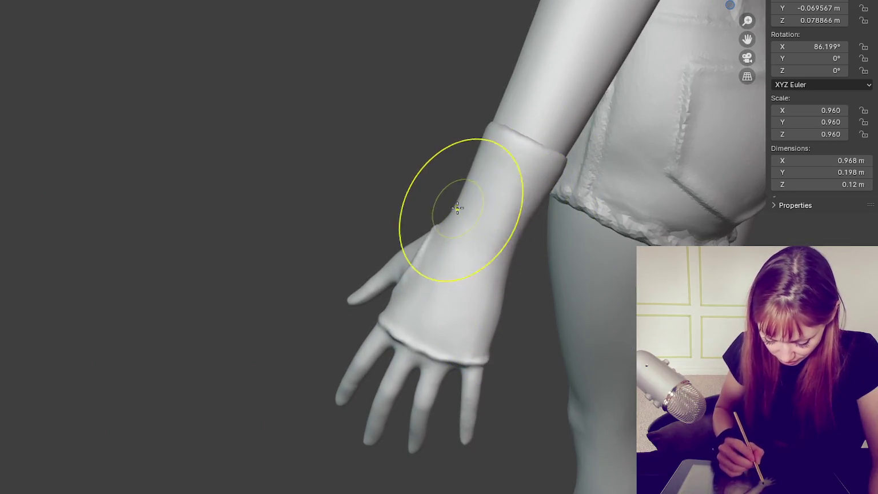
{"action": "mouse_move", "coordinate": [459, 236]}
{"action": "middle_mouse_down"}
{"action": "mouse_move", "coordinate": [558, 239]}
{"action": "mouse_move", "coordinate": [555, 214]}
{"action": "mouse_move", "coordinate": [603, 108]}
{"action": "middle_mouse_up"}
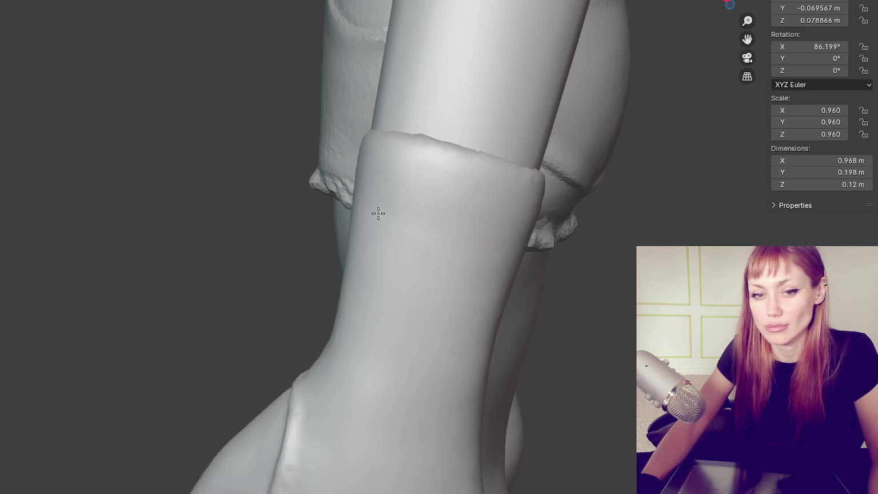
Step: Center the forearm cuff and stroke along its full top edge
{"action": "middle_click_drag", "start_coordinate": [378, 214], "coordinate": [486, 207]}
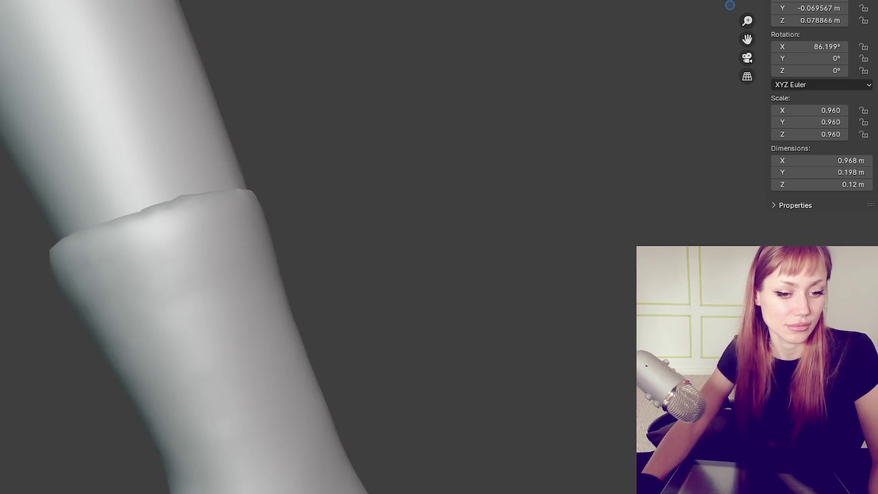
{"action": "middle_click_drag", "start_coordinate": [101, 294], "coordinate": [308, 305], "text": "shift"}
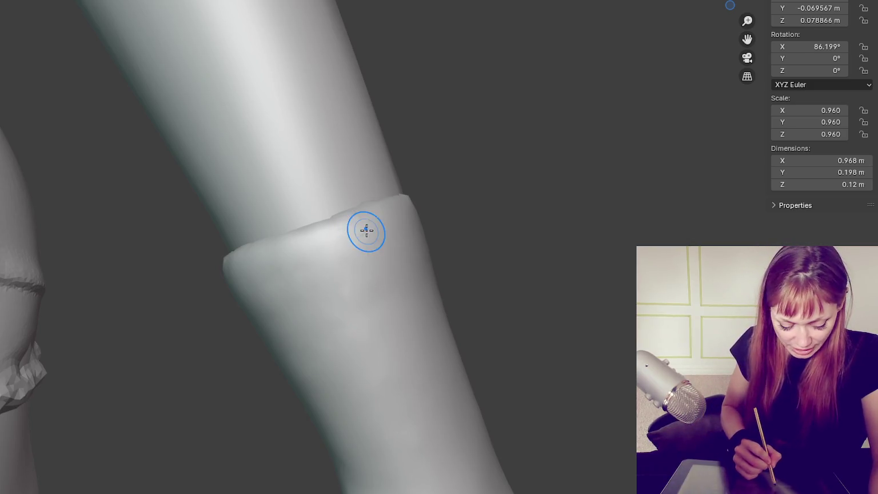
{"action": "middle_click_drag", "start_coordinate": [366, 231], "coordinate": [367, 248]}
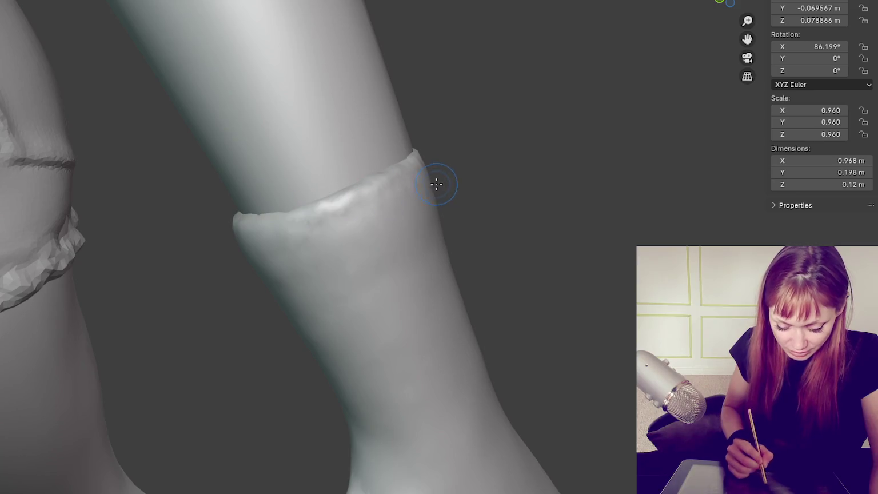
{"action": "mouse_move", "coordinate": [316, 204]}
{"action": "left_mouse_down"}
{"action": "mouse_move", "coordinate": [402, 162]}
{"action": "mouse_move", "coordinate": [352, 182]}
{"action": "left_mouse_up"}
{"action": "middle_click_drag", "start_coordinate": [352, 182], "coordinate": [480, 170]}
{"action": "left_click_drag", "start_coordinate": [480, 170], "coordinate": [543, 146]}
{"action": "mouse_move", "coordinate": [543, 147]}
{"action": "middle_mouse_down"}
{"action": "mouse_move", "coordinate": [578, 175]}
{"action": "mouse_move", "coordinate": [623, 257]}
{"action": "middle_mouse_up"}
Step: Raise and reshape the ridge of the cuff rim from several angles
{"action": "middle_click_drag", "start_coordinate": [572, 320], "coordinate": [582, 329]}
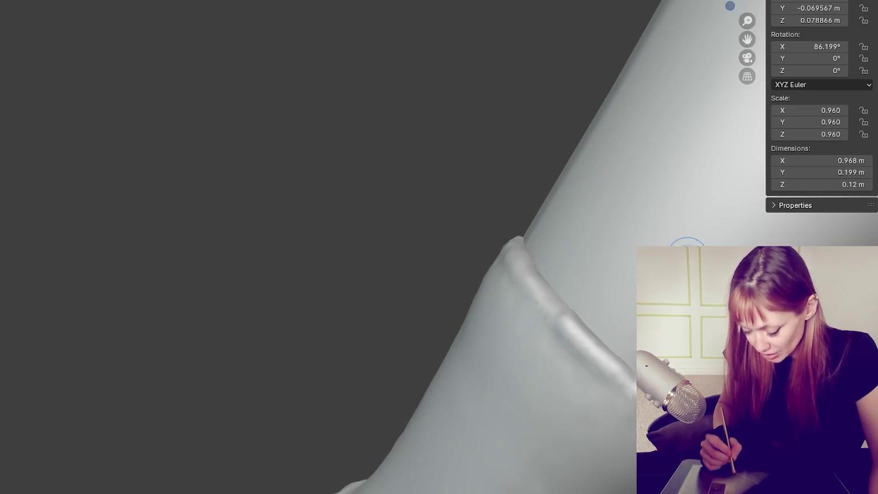
{"action": "middle_click_drag", "start_coordinate": [553, 298], "coordinate": [237, 349]}
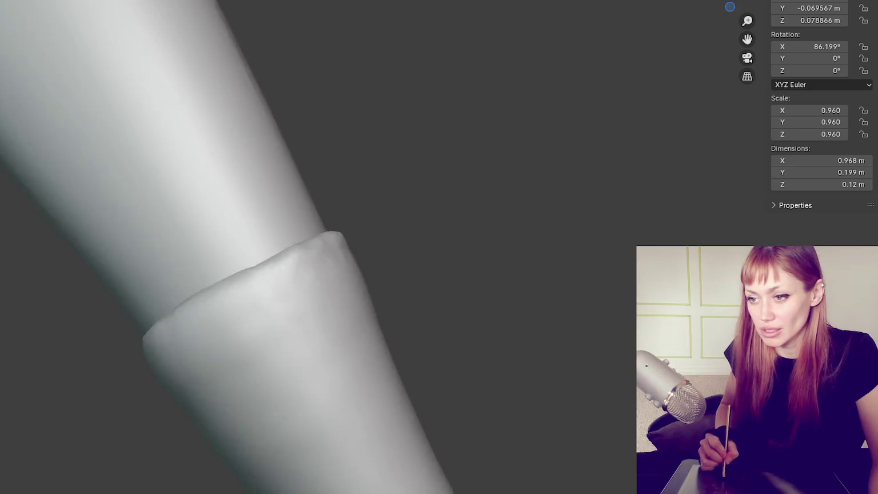
{"action": "mouse_move", "coordinate": [207, 288]}
{"action": "left_mouse_down"}
{"action": "mouse_move", "coordinate": [196, 304]}
{"action": "mouse_move", "coordinate": [280, 264]}
{"action": "left_mouse_up"}
{"action": "middle_click_drag", "start_coordinate": [346, 233], "coordinate": [266, 255]}
{"action": "left_click_drag", "start_coordinate": [267, 255], "coordinate": [347, 239]}
{"action": "middle_click_drag", "start_coordinate": [346, 239], "coordinate": [496, 178]}
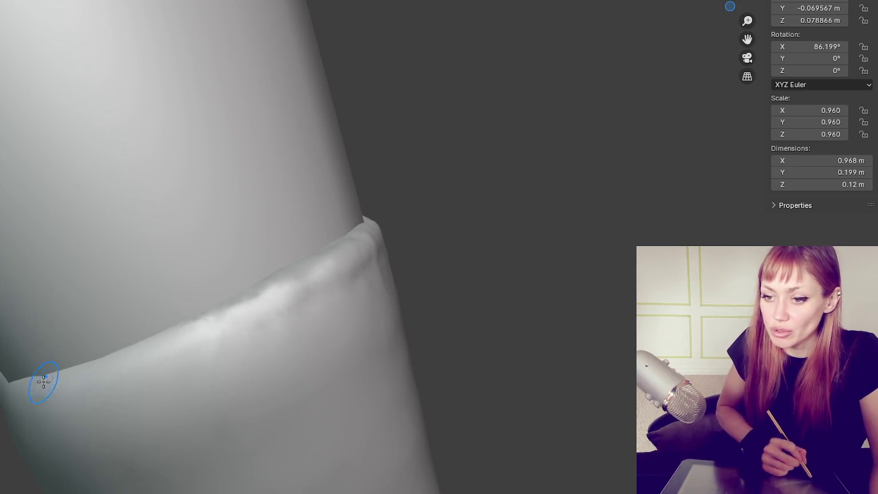
{"action": "mouse_move", "coordinate": [133, 357]}
{"action": "left_mouse_down"}
{"action": "mouse_move", "coordinate": [311, 270]}
{"action": "mouse_move", "coordinate": [8, 402]}
{"action": "left_mouse_up"}
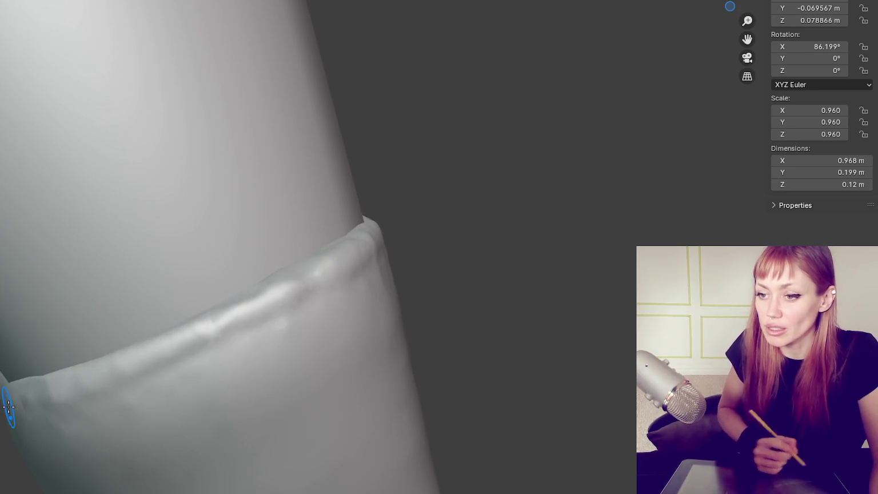
{"action": "mouse_move", "coordinate": [8, 402]}
{"action": "middle_mouse_down"}
{"action": "mouse_move", "coordinate": [384, 347]}
{"action": "mouse_move", "coordinate": [419, 251]}
{"action": "mouse_move", "coordinate": [464, 265]}
{"action": "mouse_move", "coordinate": [458, 251]}
{"action": "middle_mouse_up"}
{"action": "mouse_move", "coordinate": [402, 235]}
{"action": "left_mouse_down"}
{"action": "mouse_move", "coordinate": [417, 260]}
{"action": "mouse_move", "coordinate": [554, 307]}
{"action": "left_mouse_up"}
Step: From the other side, sculpt bumps and cloth wrinkles along the cuff's upper edge
{"action": "middle_click_drag", "start_coordinate": [553, 306], "coordinate": [557, 300]}
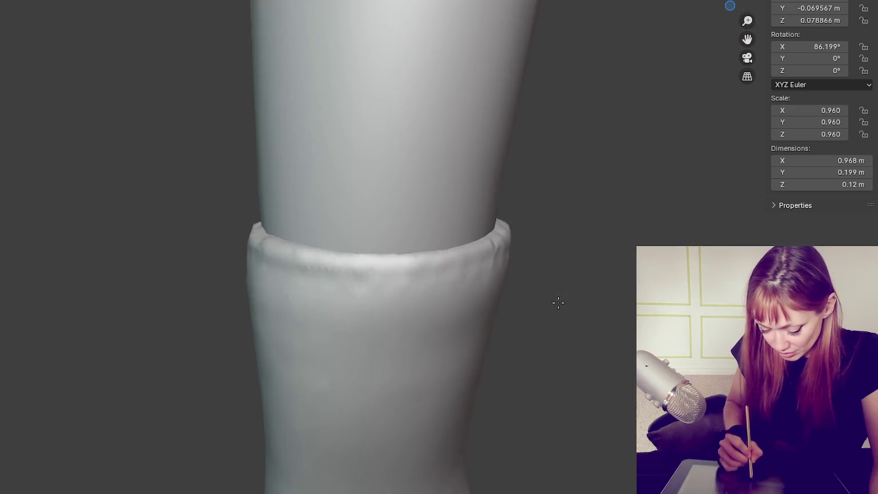
{"action": "mouse_move", "coordinate": [333, 265]}
{"action": "middle_mouse_down"}
{"action": "mouse_move", "coordinate": [488, 247]}
{"action": "mouse_move", "coordinate": [265, 279]}
{"action": "mouse_move", "coordinate": [364, 251]}
{"action": "mouse_move", "coordinate": [269, 288]}
{"action": "mouse_move", "coordinate": [350, 255]}
{"action": "middle_mouse_up"}
{"action": "left_click_drag", "start_coordinate": [299, 285], "coordinate": [237, 326]}
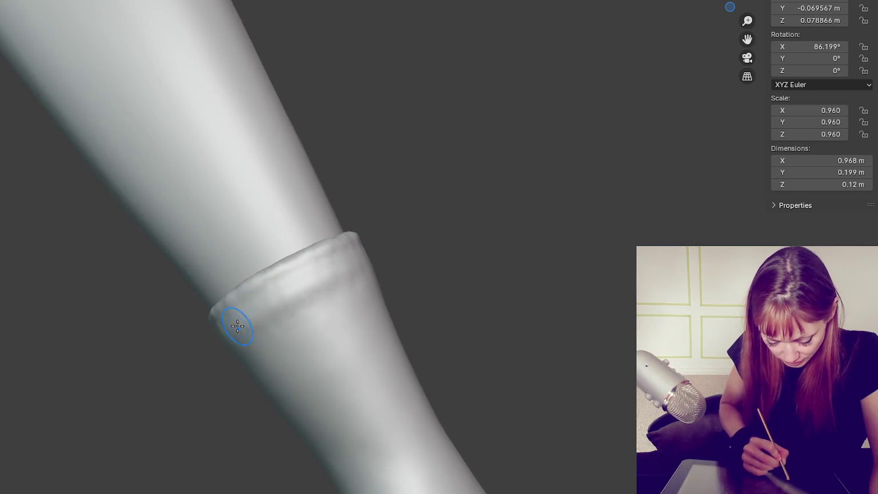
{"action": "mouse_move", "coordinate": [279, 304]}
{"action": "left_mouse_down"}
{"action": "mouse_move", "coordinate": [294, 288]}
{"action": "mouse_move", "coordinate": [230, 319]}
{"action": "mouse_move", "coordinate": [359, 255]}
{"action": "mouse_move", "coordinate": [335, 313]}
{"action": "left_mouse_up"}
Step: Inspect the rolled cuff rim and gloved wrist from close-up, upright and side views
{"action": "middle_click_drag", "start_coordinate": [335, 313], "coordinate": [366, 290]}
{"action": "middle_click_drag", "start_coordinate": [417, 251], "coordinate": [435, 271]}
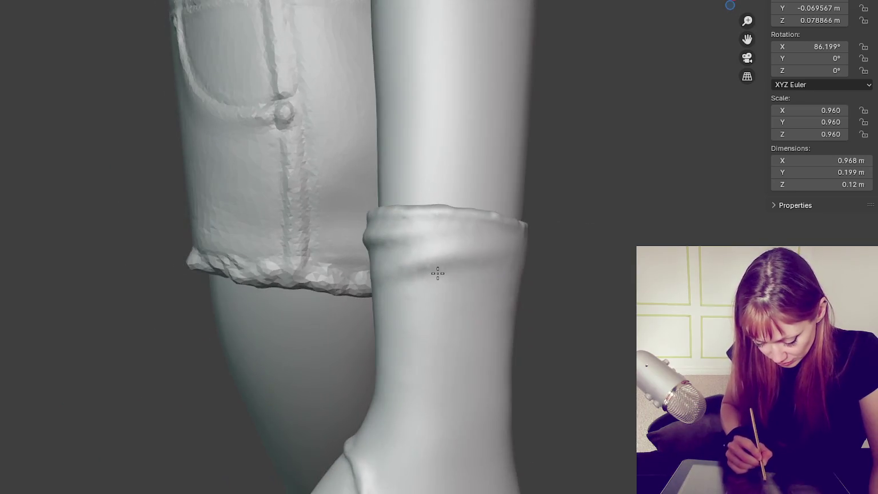
{"action": "middle_click_drag", "start_coordinate": [521, 393], "coordinate": [541, 369]}
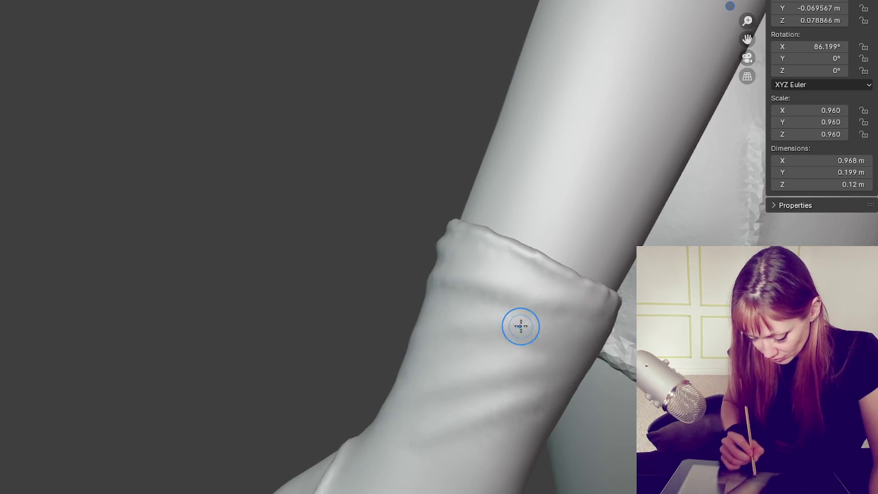
{"action": "middle_click_drag", "start_coordinate": [519, 325], "coordinate": [557, 310]}
{"action": "middle_click_drag", "start_coordinate": [627, 372], "coordinate": [481, 316]}
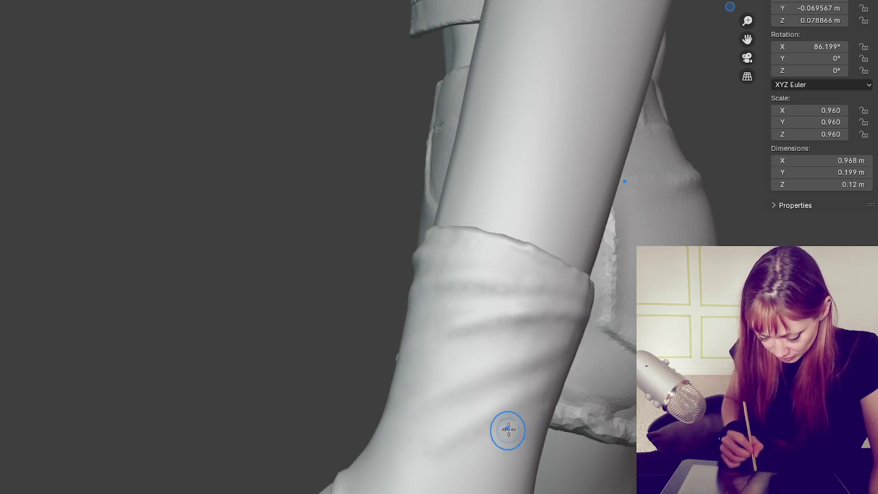
{"action": "middle_click_drag", "start_coordinate": [574, 460], "coordinate": [575, 438]}
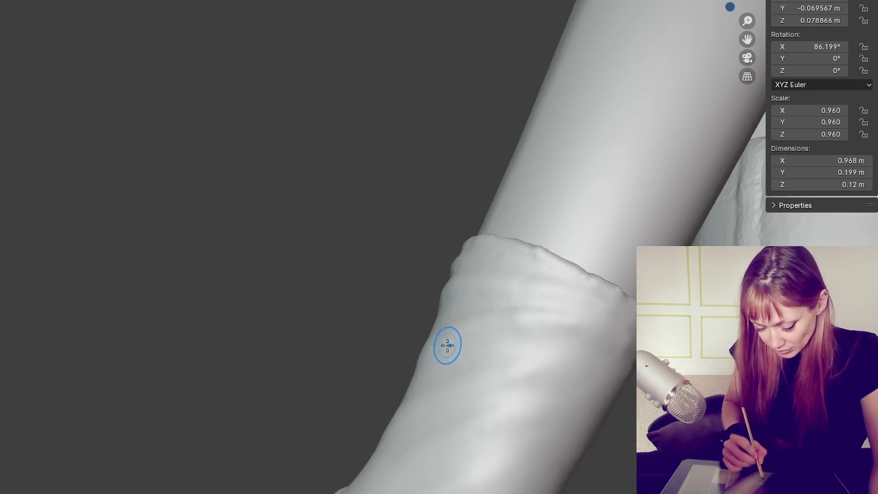
{"action": "middle_click_drag", "start_coordinate": [447, 345], "coordinate": [529, 277]}
{"action": "middle_click_drag", "start_coordinate": [575, 358], "coordinate": [480, 274]}
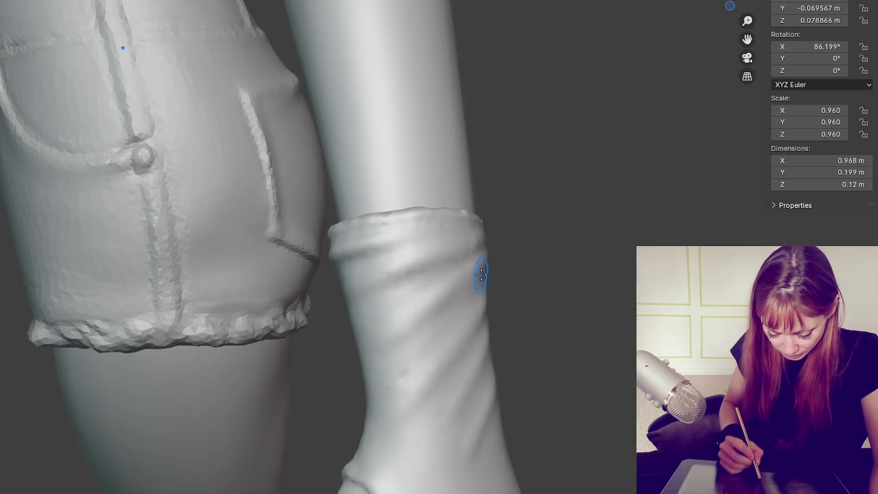
{"action": "mouse_move", "coordinate": [323, 402]}
{"action": "middle_mouse_down"}
{"action": "mouse_move", "coordinate": [581, 73]}
{"action": "mouse_move", "coordinate": [483, 316]}
{"action": "mouse_move", "coordinate": [623, 294]}
{"action": "middle_mouse_up"}
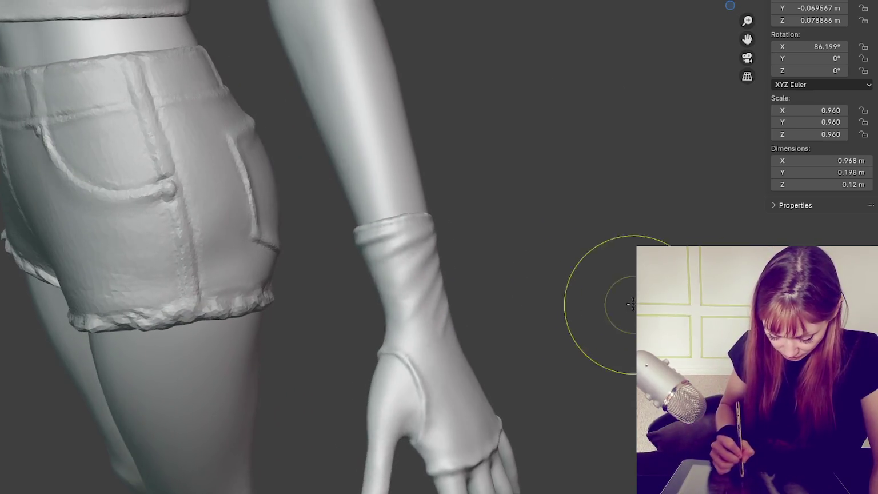
{"action": "mouse_move", "coordinate": [442, 311]}
{"action": "middle_mouse_down"}
{"action": "mouse_move", "coordinate": [402, 333]}
{"action": "mouse_move", "coordinate": [378, 330]}
{"action": "middle_mouse_up"}
{"action": "middle_click_drag", "start_coordinate": [480, 317], "coordinate": [463, 367]}
{"action": "left_click_drag", "start_coordinate": [470, 382], "coordinate": [412, 369]}
{"action": "mouse_move", "coordinate": [478, 355]}
{"action": "middle_mouse_down"}
{"action": "mouse_move", "coordinate": [440, 357]}
{"action": "mouse_move", "coordinate": [602, 376]}
{"action": "middle_mouse_up"}
{"action": "middle_click_drag", "start_coordinate": [498, 399], "coordinate": [669, 297]}
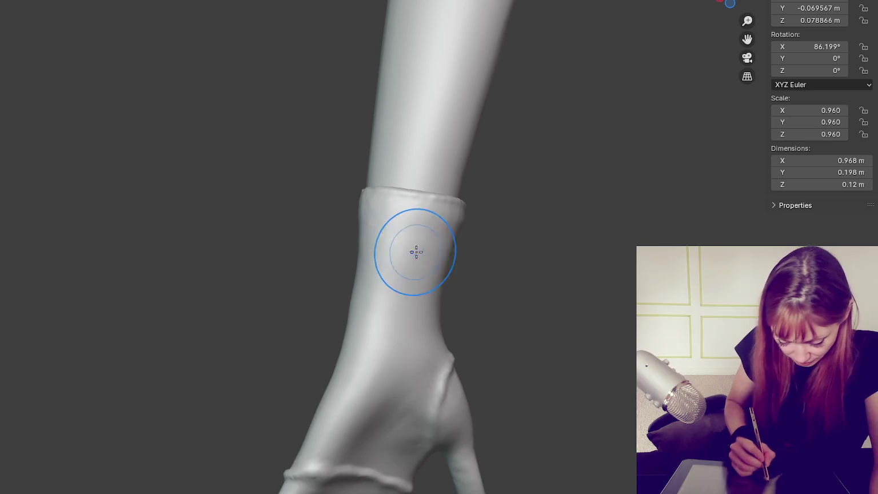
{"action": "scroll", "coordinate": [370, 205], "scroll_direction": "up", "scroll_amount": 1}
Step: Sculpt a crease across the wrist cuff and check it from several angles
{"action": "scroll", "coordinate": [394, 206], "scroll_direction": "up", "scroll_amount": 1}
{"action": "scroll", "coordinate": [495, 197], "scroll_direction": "up", "scroll_amount": 1}
{"action": "middle_click_drag", "start_coordinate": [496, 196], "coordinate": [482, 196]}
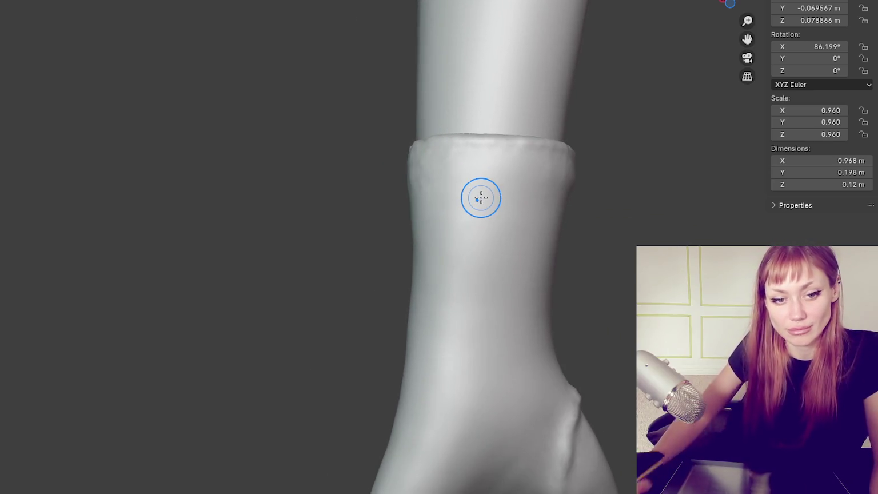
{"action": "middle_click_drag", "start_coordinate": [503, 194], "coordinate": [349, 181]}
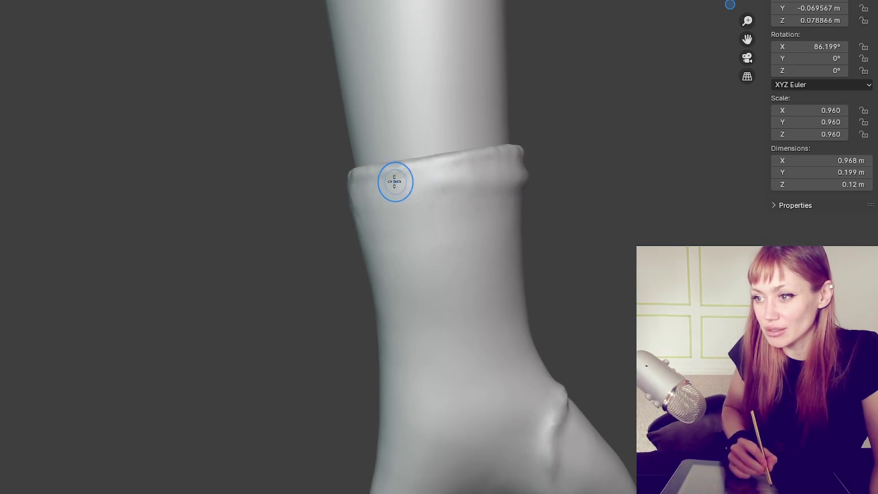
{"action": "mouse_move", "coordinate": [346, 196]}
{"action": "left_mouse_down"}
{"action": "mouse_move", "coordinate": [421, 196]}
{"action": "mouse_move", "coordinate": [518, 213]}
{"action": "left_mouse_up"}
{"action": "middle_click_drag", "start_coordinate": [566, 211], "coordinate": [489, 221]}
{"action": "mouse_move", "coordinate": [539, 274]}
{"action": "middle_mouse_down"}
{"action": "mouse_move", "coordinate": [577, 263]}
{"action": "mouse_move", "coordinate": [553, 172]}
{"action": "middle_mouse_up"}
{"action": "mouse_move", "coordinate": [488, 215]}
{"action": "middle_mouse_down"}
{"action": "mouse_move", "coordinate": [510, 196]}
{"action": "mouse_move", "coordinate": [521, 213]}
{"action": "middle_mouse_up"}
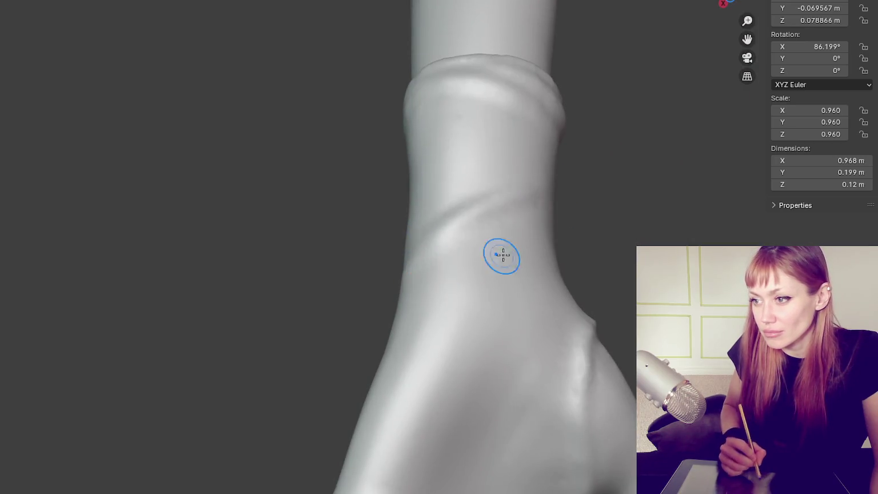
Step: Add a diagonal fold crease to the glove forearm below the cuff, then zoom onto the wrist
{"action": "middle_click_drag", "start_coordinate": [503, 255], "coordinate": [417, 333]}
{"action": "middle_click_drag", "start_coordinate": [408, 429], "coordinate": [452, 377]}
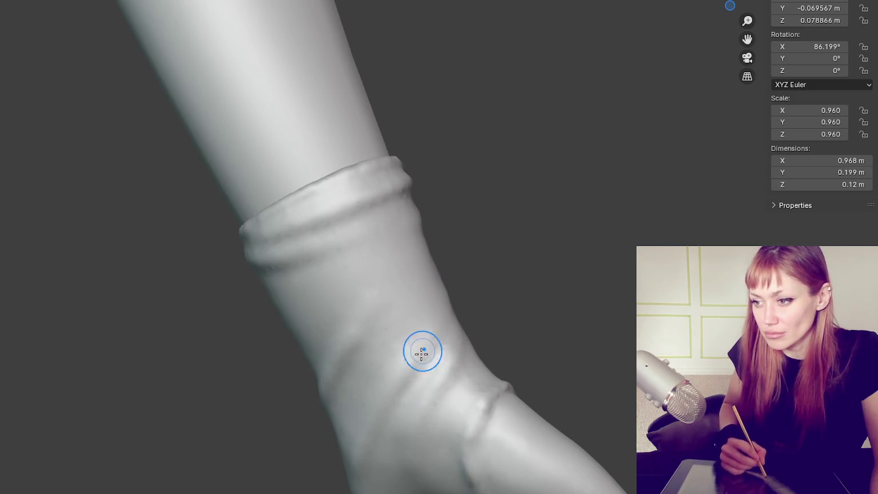
{"action": "mouse_move", "coordinate": [337, 365]}
{"action": "middle_mouse_down"}
{"action": "mouse_move", "coordinate": [569, 359]}
{"action": "mouse_move", "coordinate": [559, 364]}
{"action": "middle_mouse_up"}
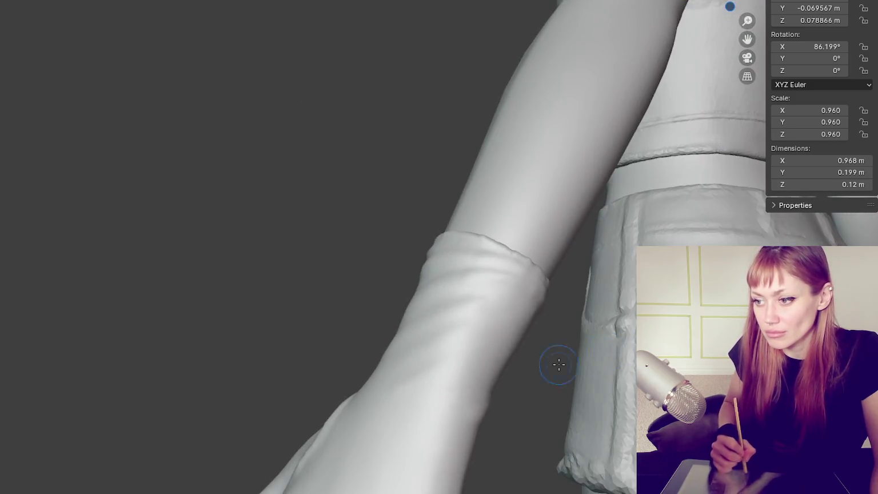
{"action": "middle_click_drag", "start_coordinate": [539, 394], "coordinate": [506, 426]}
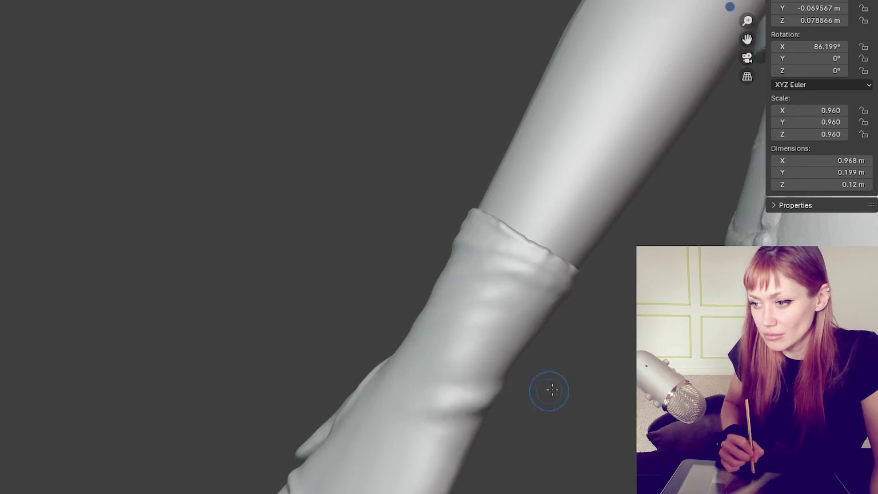
{"action": "middle_click_drag", "start_coordinate": [552, 390], "coordinate": [447, 360]}
{"action": "middle_click_drag", "start_coordinate": [497, 405], "coordinate": [524, 377]}
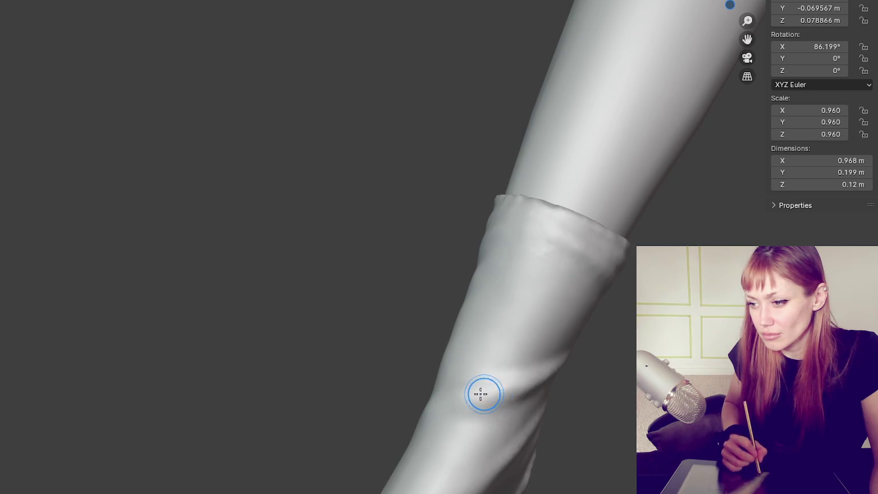
{"action": "left_click_drag", "start_coordinate": [507, 394], "coordinate": [539, 386]}
{"action": "middle_click_drag", "start_coordinate": [572, 379], "coordinate": [462, 381]}
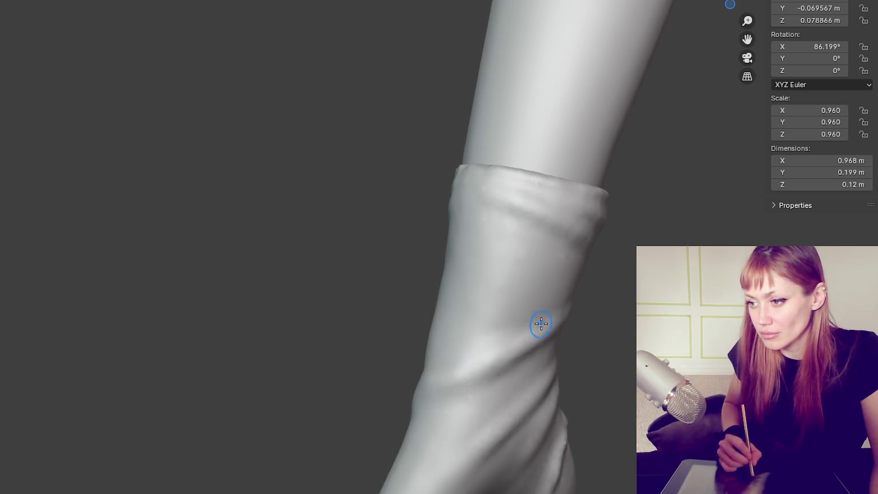
{"action": "middle_click_drag", "start_coordinate": [461, 360], "coordinate": [471, 324]}
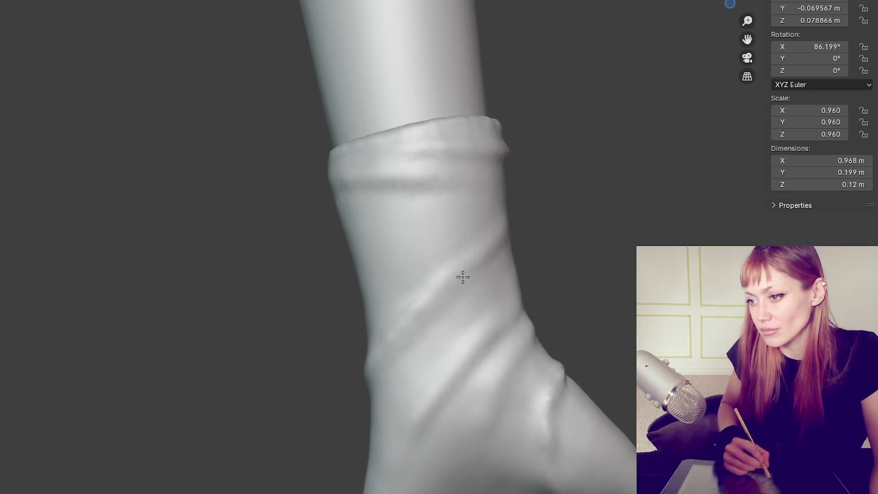
{"action": "mouse_move", "coordinate": [513, 372]}
{"action": "middle_mouse_down"}
{"action": "mouse_move", "coordinate": [494, 434]}
{"action": "mouse_move", "coordinate": [500, 386]}
{"action": "middle_mouse_up"}
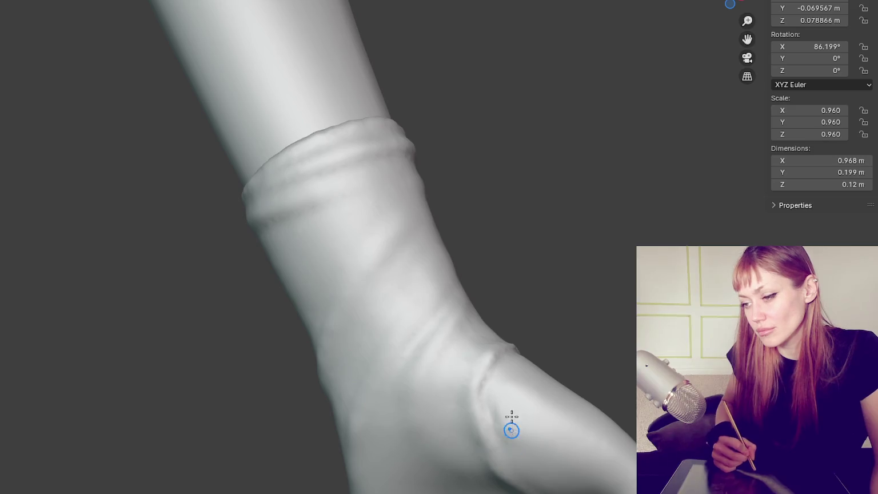
{"action": "mouse_move", "coordinate": [506, 392]}
{"action": "middle_mouse_down", "text": "ctrl"}
{"action": "mouse_move", "coordinate": [108, 19]}
{"action": "mouse_move", "coordinate": [315, 164]}
{"action": "mouse_move", "coordinate": [380, 92]}
{"action": "mouse_move", "coordinate": [337, 106]}
{"action": "mouse_move", "coordinate": [367, 242]}
{"action": "mouse_move", "coordinate": [408, 168]}
{"action": "middle_mouse_up", "text": "ctrl"}
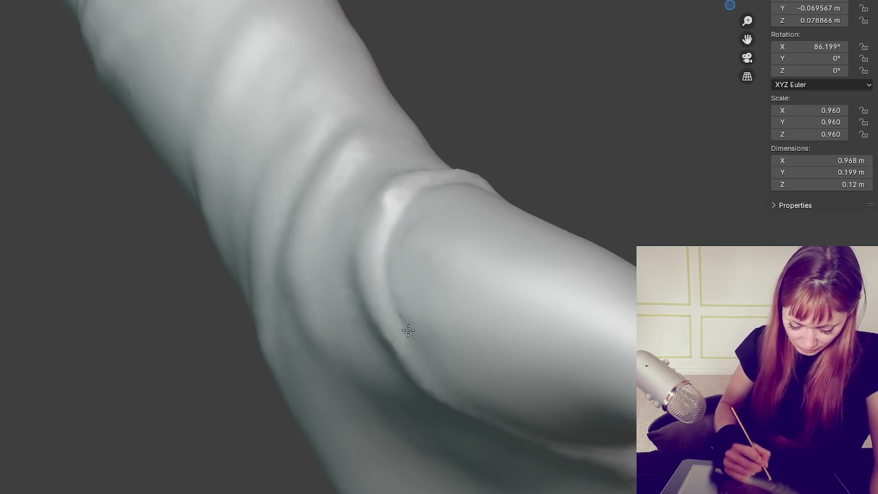
Step: Zoom onto the hem and deepen its crease with one Crease stroke
{"action": "mouse_move", "coordinate": [417, 191]}
{"action": "middle_mouse_down"}
{"action": "mouse_move", "coordinate": [416, 259]}
{"action": "mouse_move", "coordinate": [334, 338]}
{"action": "middle_mouse_up"}
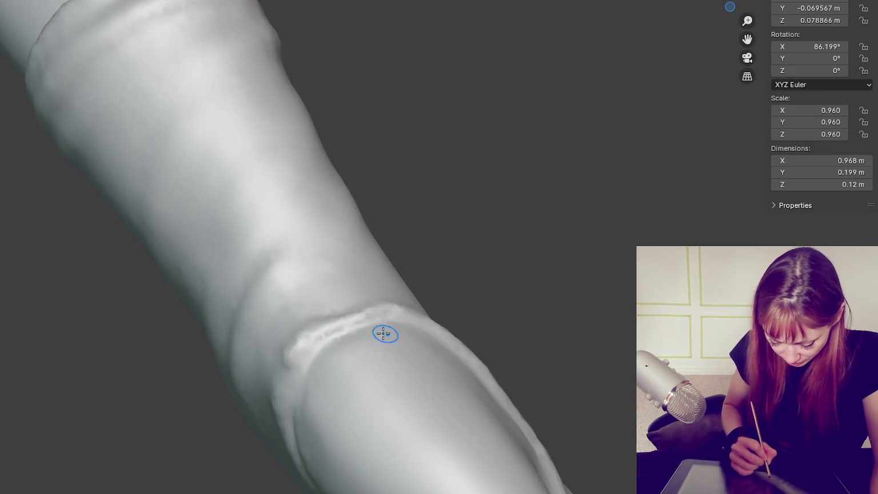
{"action": "mouse_move", "coordinate": [343, 398]}
{"action": "middle_mouse_down"}
{"action": "mouse_move", "coordinate": [416, 249]}
{"action": "mouse_move", "coordinate": [573, 126]}
{"action": "middle_mouse_up"}
{"action": "left_click_drag", "start_coordinate": [413, 94], "coordinate": [593, 168]}
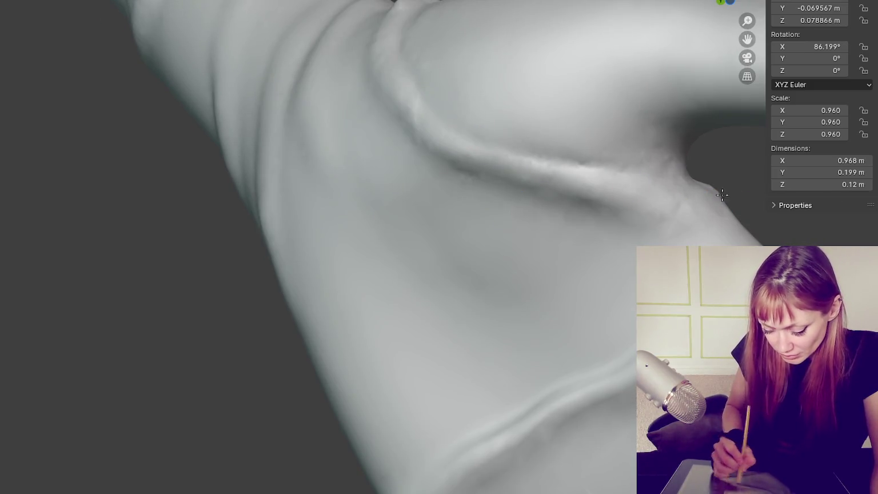
Step: Pull back to view the whole arm, with the gloved hand upright beside the torso
{"action": "scroll", "coordinate": [607, 173], "scroll_direction": "down", "scroll_amount": 5}
{"action": "mouse_move", "coordinate": [392, 284]}
{"action": "middle_mouse_down"}
{"action": "mouse_move", "coordinate": [485, 290]}
{"action": "mouse_move", "coordinate": [500, 255]}
{"action": "mouse_move", "coordinate": [447, 255]}
{"action": "mouse_move", "coordinate": [504, 167]}
{"action": "mouse_move", "coordinate": [493, 165]}
{"action": "middle_mouse_up"}
{"action": "scroll", "coordinate": [446, 255], "scroll_direction": "up", "scroll_amount": 5}
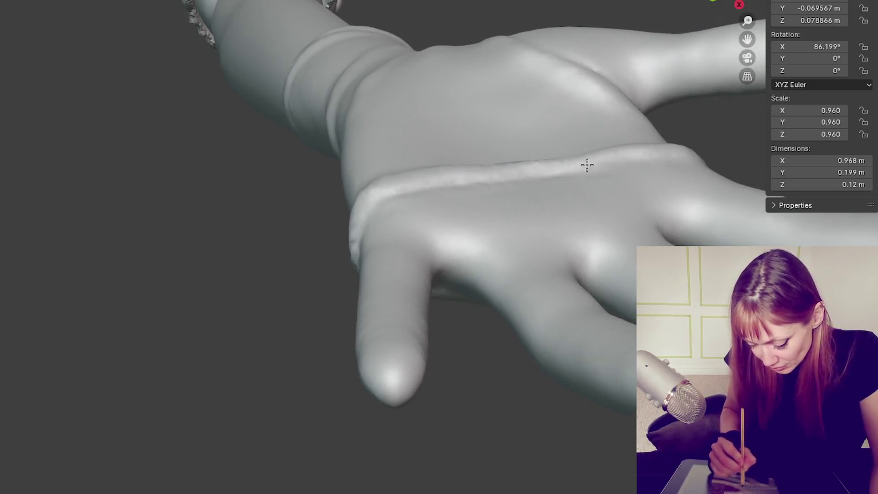
{"action": "middle_click_drag", "start_coordinate": [386, 215], "coordinate": [532, 154]}
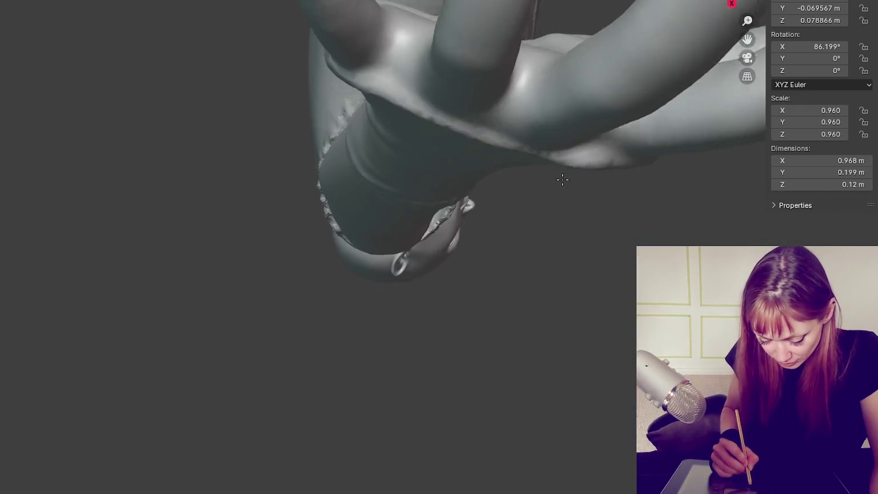
{"action": "mouse_move", "coordinate": [425, 314]}
{"action": "middle_mouse_down"}
{"action": "mouse_move", "coordinate": [243, 376]}
{"action": "mouse_move", "coordinate": [366, 353]}
{"action": "mouse_move", "coordinate": [420, 481]}
{"action": "mouse_move", "coordinate": [431, 358]}
{"action": "mouse_move", "coordinate": [352, 323]}
{"action": "mouse_move", "coordinate": [479, 215]}
{"action": "mouse_move", "coordinate": [435, 269]}
{"action": "mouse_move", "coordinate": [544, 270]}
{"action": "middle_mouse_up"}
{"action": "mouse_move", "coordinate": [499, 342]}
{"action": "middle_mouse_down"}
{"action": "mouse_move", "coordinate": [476, 387]}
{"action": "mouse_move", "coordinate": [568, 417]}
{"action": "mouse_move", "coordinate": [480, 368]}
{"action": "mouse_move", "coordinate": [610, 383]}
{"action": "middle_mouse_up"}
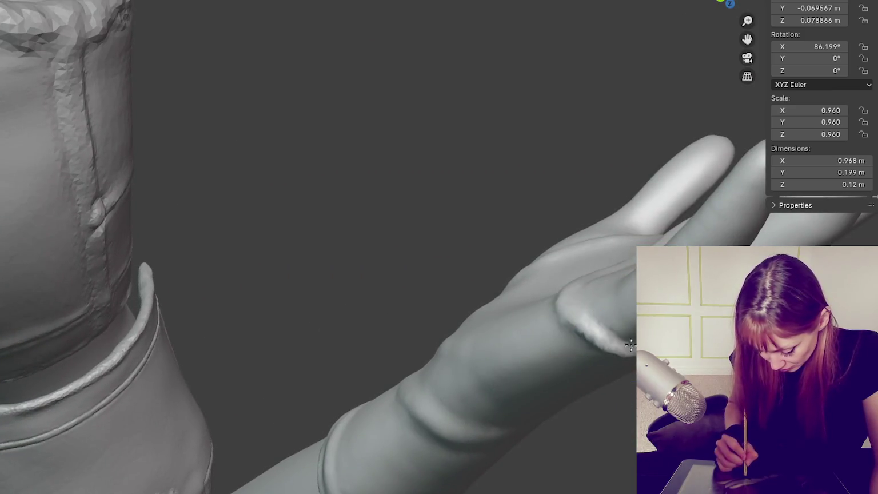
Step: Orbit the gloved hand through palm, thumb-side and back views, closing in on hand and cuff
{"action": "middle_click_drag", "start_coordinate": [616, 338], "coordinate": [606, 267]}
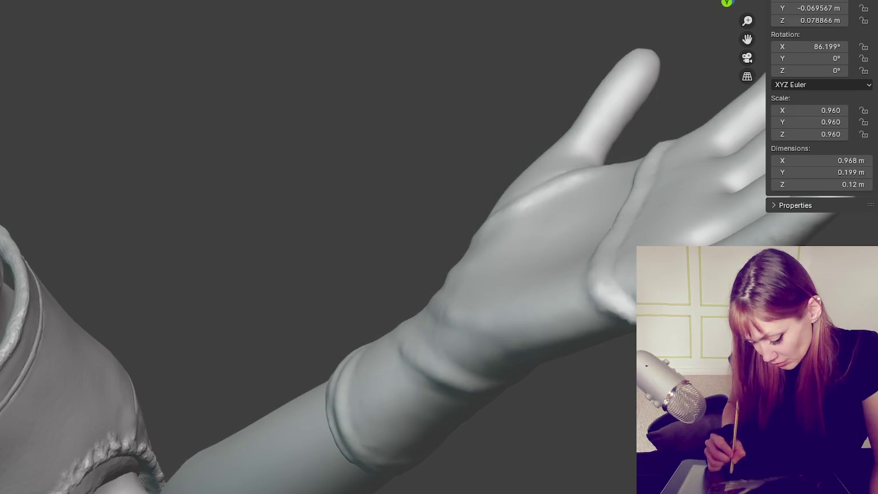
{"action": "middle_click_drag", "start_coordinate": [629, 301], "coordinate": [585, 290]}
{"action": "middle_click_drag", "start_coordinate": [339, 115], "coordinate": [366, 132]}
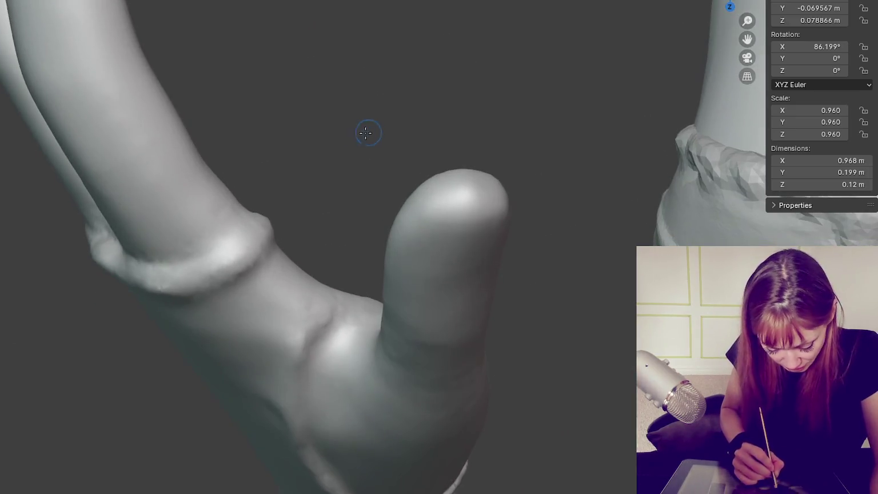
{"action": "mouse_move", "coordinate": [249, 220]}
{"action": "middle_mouse_down"}
{"action": "mouse_move", "coordinate": [225, 269]}
{"action": "mouse_move", "coordinate": [74, 351]}
{"action": "middle_mouse_up"}
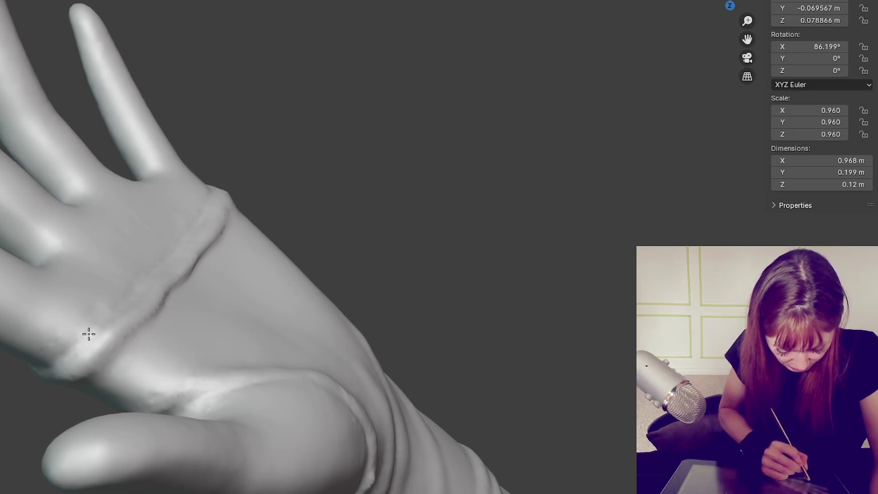
{"action": "mouse_move", "coordinate": [199, 258]}
{"action": "middle_mouse_down"}
{"action": "mouse_move", "coordinate": [237, 287]}
{"action": "mouse_move", "coordinate": [180, 286]}
{"action": "mouse_move", "coordinate": [201, 200]}
{"action": "middle_mouse_up"}
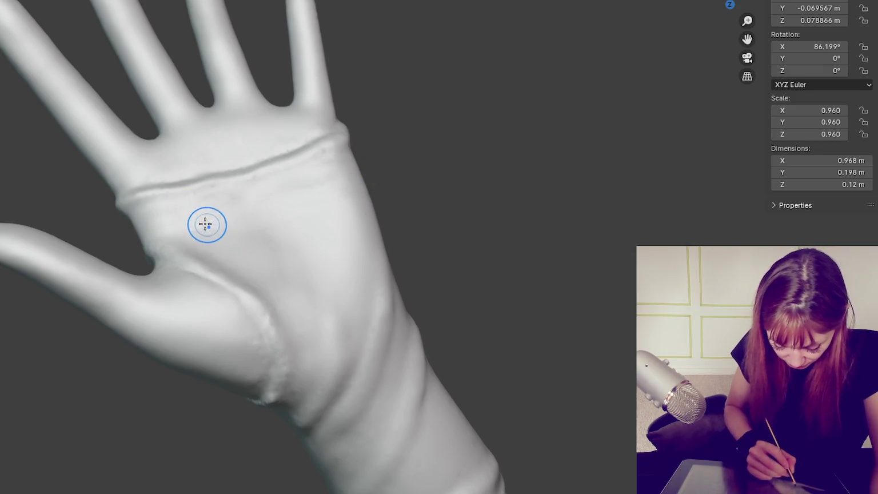
{"action": "middle_click_drag", "start_coordinate": [207, 224], "coordinate": [186, 172]}
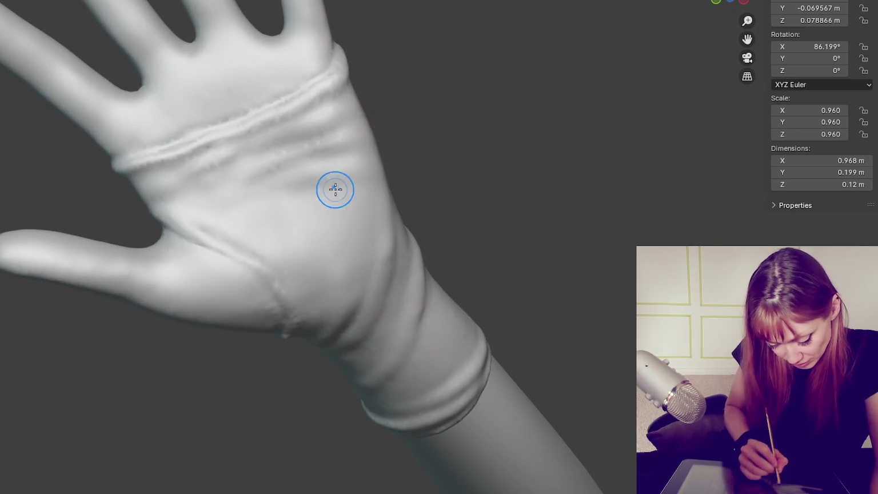
{"action": "mouse_move", "coordinate": [173, 204]}
{"action": "middle_mouse_down"}
{"action": "mouse_move", "coordinate": [560, 243]}
{"action": "mouse_move", "coordinate": [547, 222]}
{"action": "middle_mouse_up"}
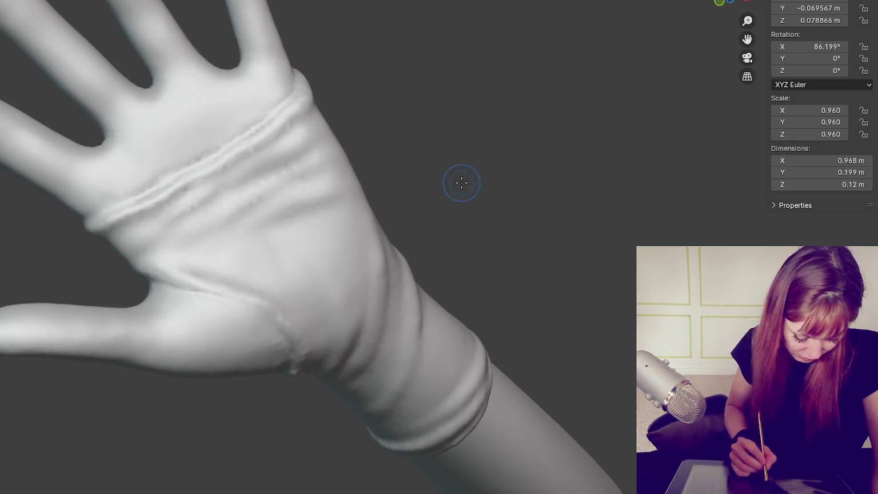
{"action": "mouse_move", "coordinate": [251, 235]}
{"action": "middle_mouse_down"}
{"action": "mouse_move", "coordinate": [568, 232]}
{"action": "mouse_move", "coordinate": [728, 159]}
{"action": "mouse_move", "coordinate": [548, 121]}
{"action": "middle_mouse_up"}
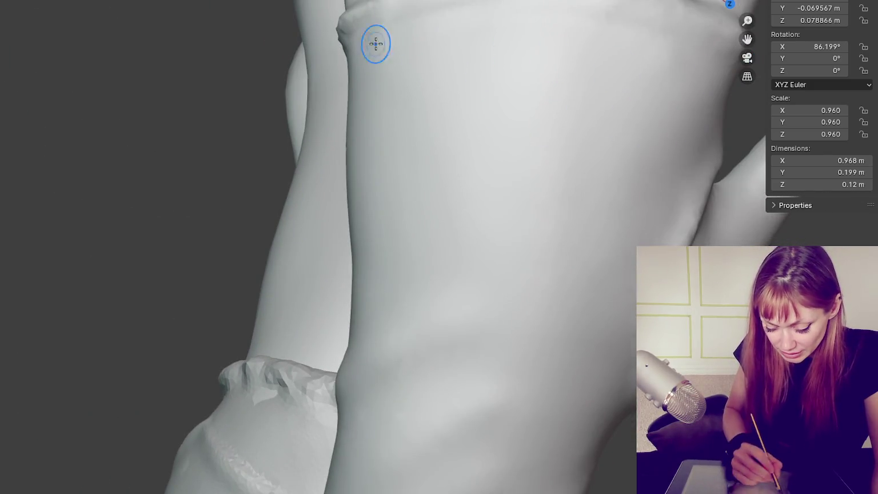
{"action": "scroll", "coordinate": [571, 135], "scroll_direction": "down", "scroll_amount": 3}
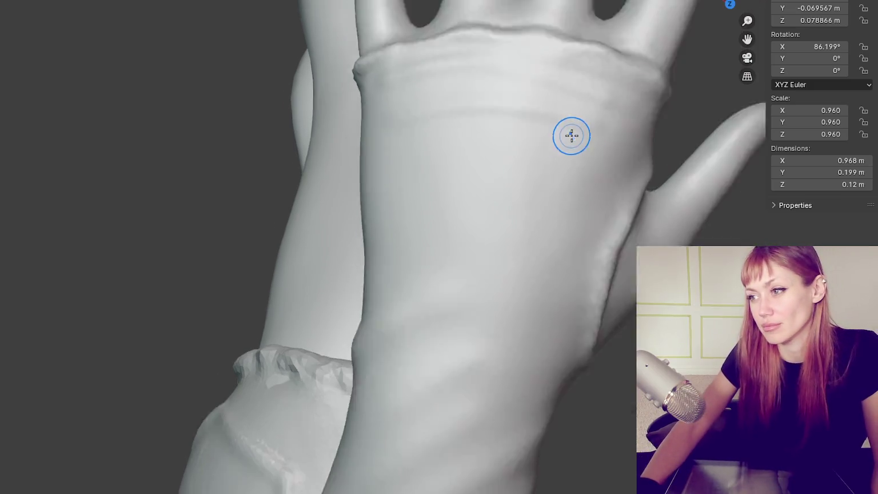
{"action": "scroll", "coordinate": [498, 274], "scroll_direction": "down", "scroll_amount": 3}
{"action": "mouse_move", "coordinate": [498, 274]}
{"action": "middle_mouse_down"}
{"action": "mouse_move", "coordinate": [476, 191]}
{"action": "mouse_move", "coordinate": [319, 235]}
{"action": "mouse_move", "coordinate": [472, 253]}
{"action": "middle_mouse_up"}
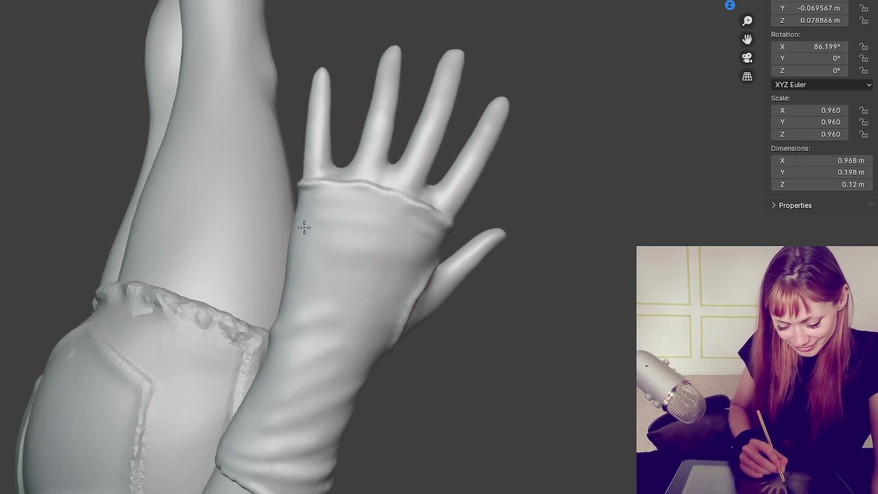
{"action": "mouse_move", "coordinate": [470, 258]}
{"action": "middle_mouse_down"}
{"action": "mouse_move", "coordinate": [412, 264]}
{"action": "mouse_move", "coordinate": [423, 284]}
{"action": "middle_mouse_up"}
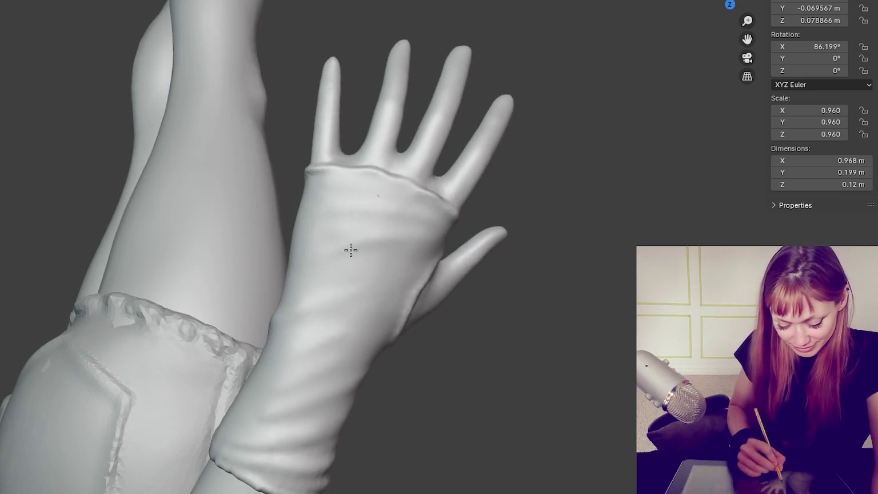
{"action": "mouse_move", "coordinate": [337, 230]}
{"action": "middle_mouse_down"}
{"action": "mouse_move", "coordinate": [576, 259]}
{"action": "mouse_move", "coordinate": [341, 257]}
{"action": "mouse_move", "coordinate": [465, 255]}
{"action": "mouse_move", "coordinate": [339, 300]}
{"action": "mouse_move", "coordinate": [287, 343]}
{"action": "middle_mouse_up"}
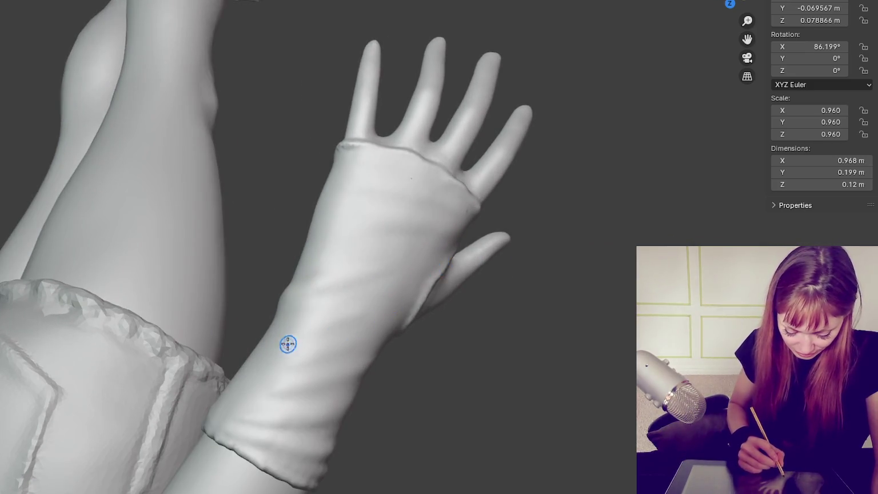
{"action": "middle_click_drag", "start_coordinate": [385, 337], "coordinate": [345, 329]}
{"action": "middle_click_drag", "start_coordinate": [339, 358], "coordinate": [293, 366]}
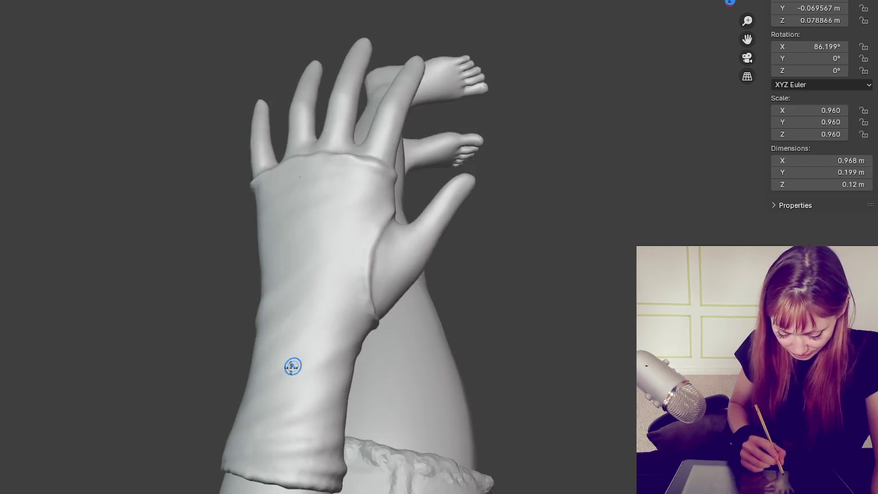
{"action": "mouse_move", "coordinate": [375, 371]}
{"action": "middle_mouse_down"}
{"action": "mouse_move", "coordinate": [361, 400]}
{"action": "mouse_move", "coordinate": [490, 447]}
{"action": "mouse_move", "coordinate": [509, 431]}
{"action": "mouse_move", "coordinate": [452, 424]}
{"action": "mouse_move", "coordinate": [542, 411]}
{"action": "middle_mouse_up"}
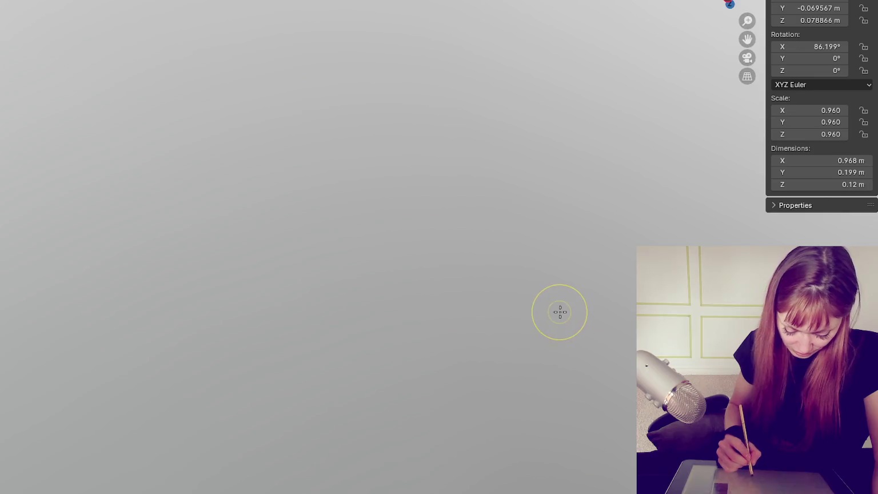
{"action": "mouse_move", "coordinate": [574, 315]}
{"action": "middle_mouse_down"}
{"action": "mouse_move", "coordinate": [406, 265]}
{"action": "mouse_move", "coordinate": [289, 303]}
{"action": "mouse_move", "coordinate": [423, 343]}
{"action": "middle_mouse_up"}
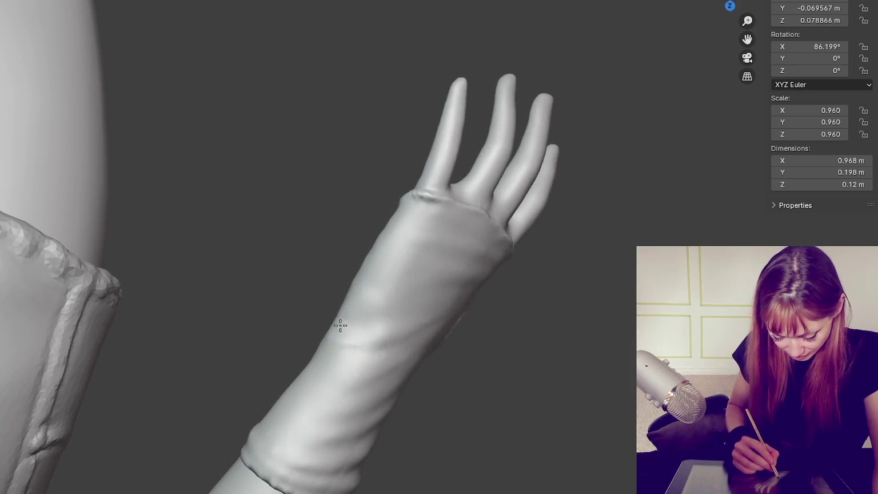
{"action": "mouse_move", "coordinate": [351, 332]}
{"action": "middle_mouse_down"}
{"action": "mouse_move", "coordinate": [379, 333]}
{"action": "mouse_move", "coordinate": [290, 319]}
{"action": "middle_mouse_up"}
{"action": "scroll", "coordinate": [290, 269], "scroll_direction": "down", "scroll_amount": 3}
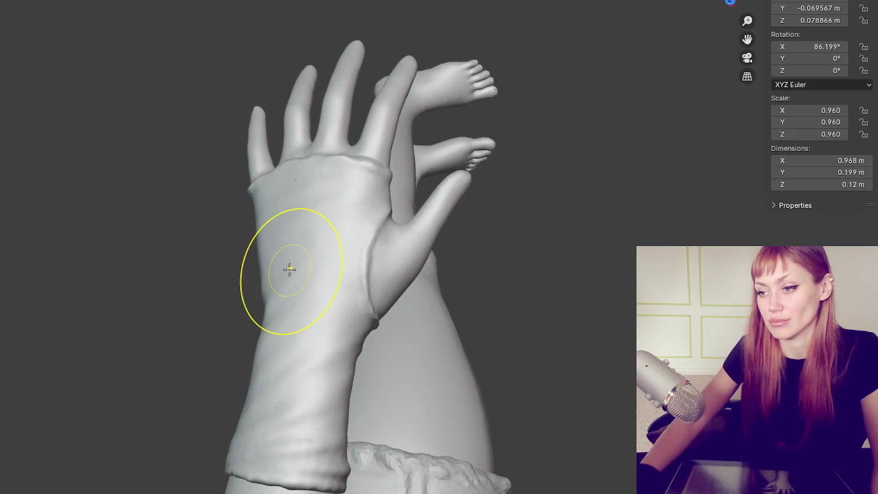
{"action": "mouse_move", "coordinate": [290, 269]}
{"action": "middle_mouse_down"}
{"action": "mouse_move", "coordinate": [578, 411]}
{"action": "mouse_move", "coordinate": [293, 230]}
{"action": "mouse_move", "coordinate": [386, 245]}
{"action": "mouse_move", "coordinate": [176, 220]}
{"action": "middle_mouse_up"}
{"action": "scroll", "coordinate": [247, 236], "scroll_direction": "up", "scroll_amount": 3}
{"action": "scroll", "coordinate": [246, 236], "scroll_direction": "up", "scroll_amount": 3}
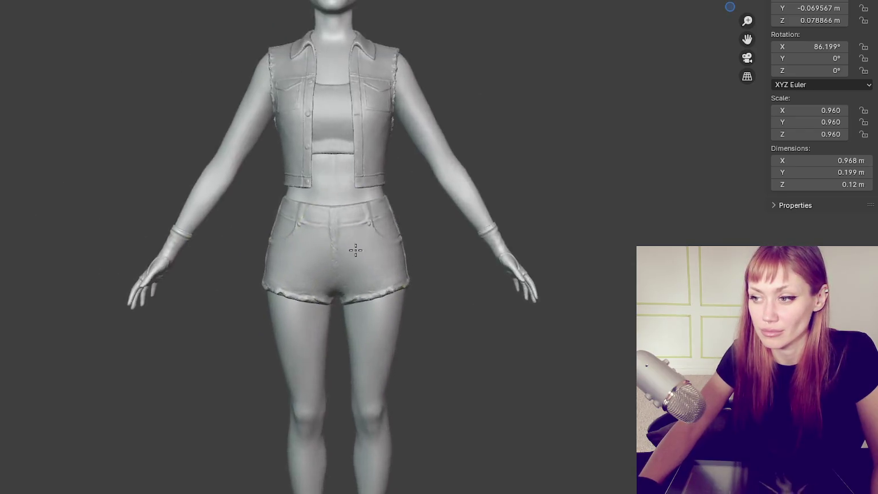
{"action": "middle_click_drag", "start_coordinate": [353, 363], "coordinate": [465, 337], "text": "shift"}
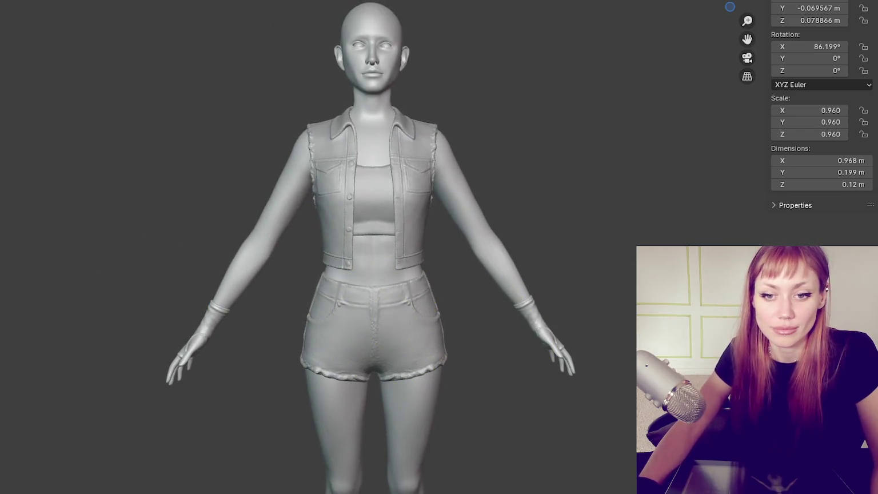
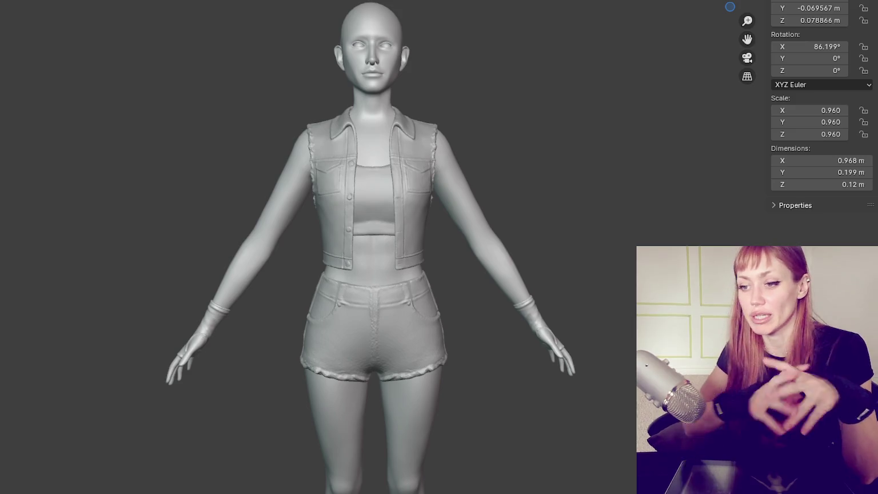
Step: Smooth the glove cuff surface at the wrist with the Smooth brush, checking it from the side
{"action": "scroll", "coordinate": [756, 163], "scroll_direction": "up", "scroll_amount": 5}
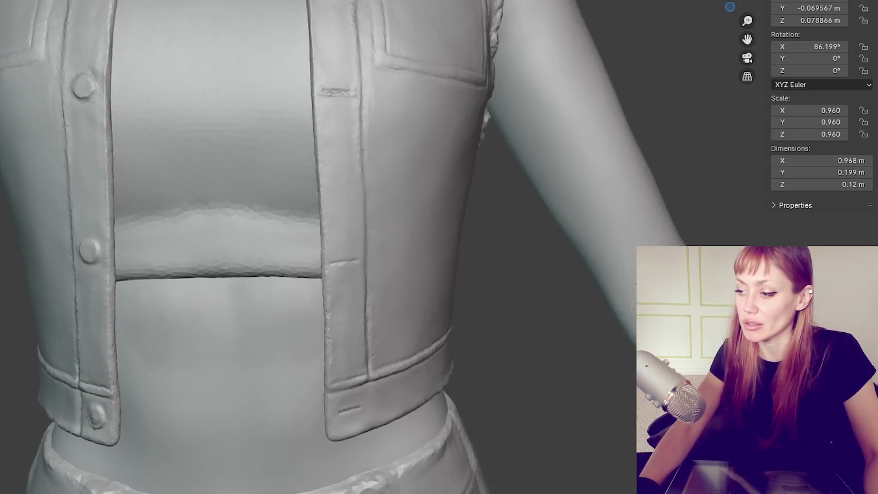
{"action": "middle_click_drag", "start_coordinate": [756, 164], "coordinate": [485, 196], "text": "shift"}
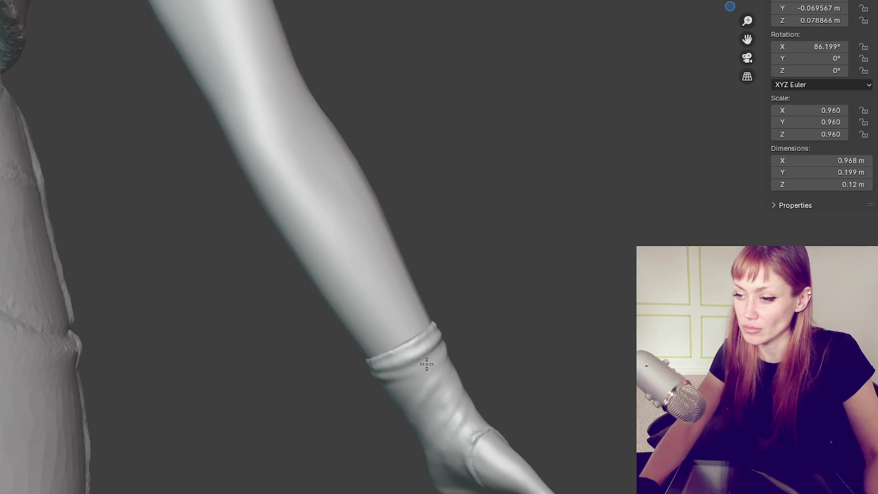
{"action": "mouse_move", "coordinate": [427, 360]}
{"action": "middle_mouse_down"}
{"action": "mouse_move", "coordinate": [167, 418]}
{"action": "mouse_move", "coordinate": [176, 388]}
{"action": "middle_mouse_up"}
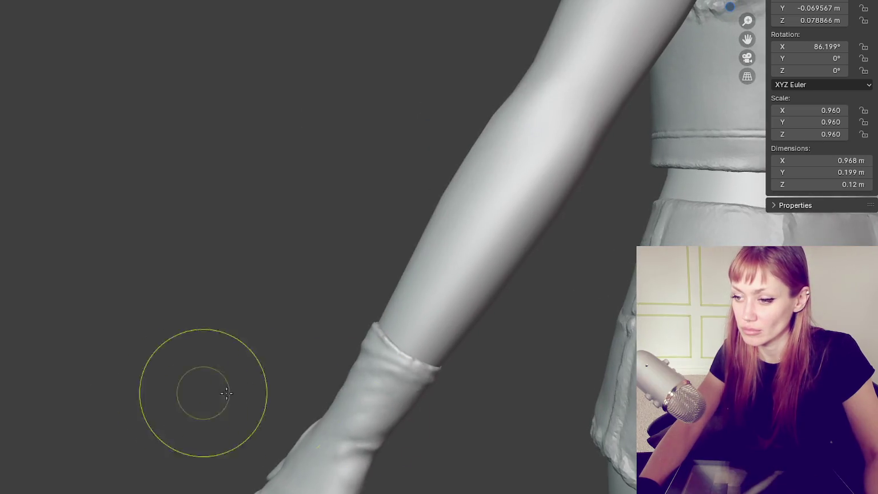
{"action": "left_click_drag", "start_coordinate": [411, 372], "coordinate": [392, 386]}
{"action": "left_click_drag", "start_coordinate": [376, 345], "coordinate": [377, 344]}
{"action": "mouse_move", "coordinate": [377, 344]}
{"action": "middle_mouse_down"}
{"action": "mouse_move", "coordinate": [437, 326]}
{"action": "mouse_move", "coordinate": [441, 345]}
{"action": "mouse_move", "coordinate": [500, 337]}
{"action": "middle_mouse_up"}
{"action": "mouse_move", "coordinate": [437, 331]}
{"action": "middle_mouse_down"}
{"action": "mouse_move", "coordinate": [406, 317]}
{"action": "mouse_move", "coordinate": [469, 268]}
{"action": "middle_mouse_up"}
{"action": "mouse_move", "coordinate": [412, 391]}
{"action": "middle_mouse_down"}
{"action": "mouse_move", "coordinate": [476, 423]}
{"action": "mouse_move", "coordinate": [451, 371]}
{"action": "mouse_move", "coordinate": [447, 411]}
{"action": "middle_mouse_up"}
{"action": "left_click_drag", "start_coordinate": [451, 375], "coordinate": [463, 385]}
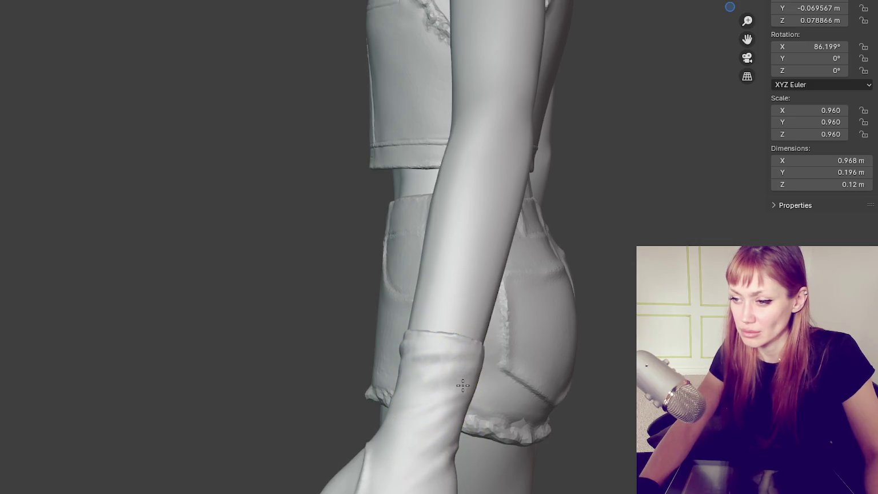
{"action": "scroll", "coordinate": [450, 360], "scroll_direction": "down", "scroll_amount": 6}
{"action": "mouse_move", "coordinate": [450, 360]}
{"action": "middle_mouse_down"}
{"action": "mouse_move", "coordinate": [572, 364]}
{"action": "mouse_move", "coordinate": [480, 320]}
{"action": "middle_mouse_up"}
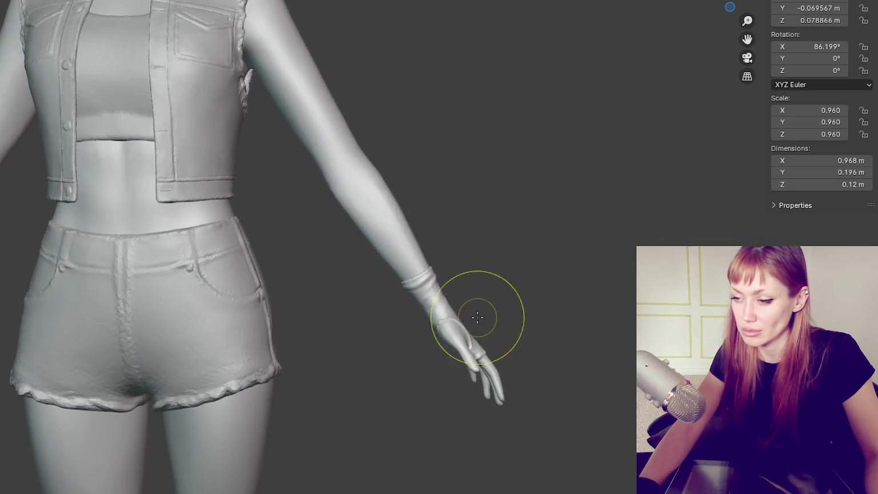
{"action": "scroll", "coordinate": [461, 348], "scroll_direction": "up", "scroll_amount": 8}
{"action": "scroll", "coordinate": [480, 431], "scroll_direction": "down", "scroll_amount": 3}
{"action": "scroll", "coordinate": [480, 447], "scroll_direction": "down", "scroll_amount": 4}
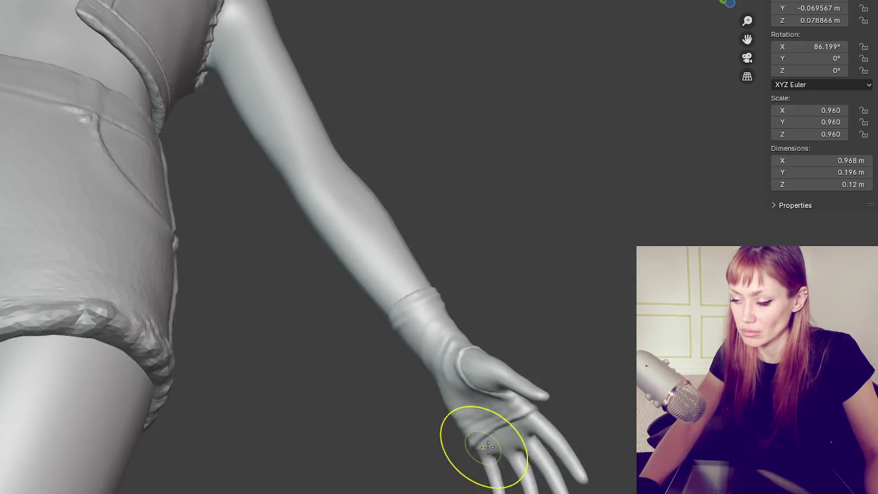
{"action": "scroll", "coordinate": [464, 463], "scroll_direction": "up", "scroll_amount": 2}
{"action": "scroll", "coordinate": [464, 462], "scroll_direction": "down", "scroll_amount": 3}
Step: Touch up the forearm cuff edges, inspecting the arm from front, side and angled views
{"action": "mouse_move", "coordinate": [401, 457]}
{"action": "middle_mouse_down"}
{"action": "mouse_move", "coordinate": [492, 349]}
{"action": "mouse_move", "coordinate": [552, 358]}
{"action": "mouse_move", "coordinate": [540, 347]}
{"action": "middle_mouse_up"}
{"action": "scroll", "coordinate": [541, 347], "scroll_direction": "up", "scroll_amount": 6}
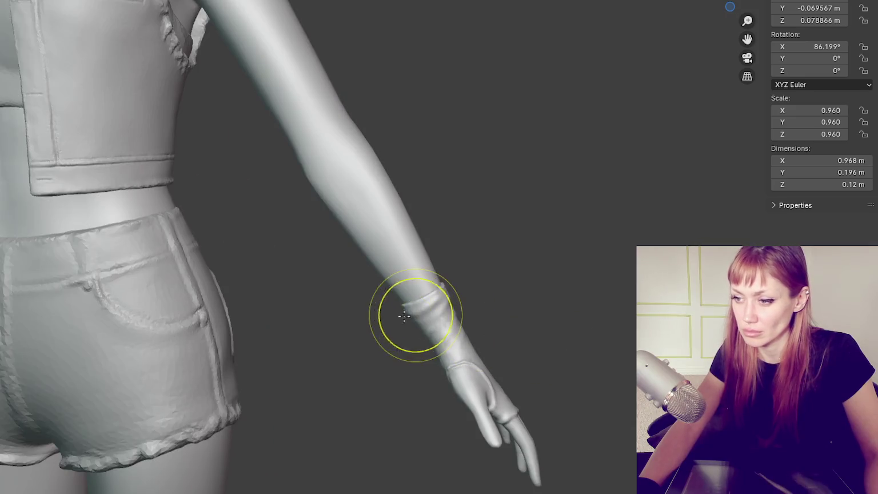
{"action": "scroll", "coordinate": [434, 312], "scroll_direction": "up", "scroll_amount": 2}
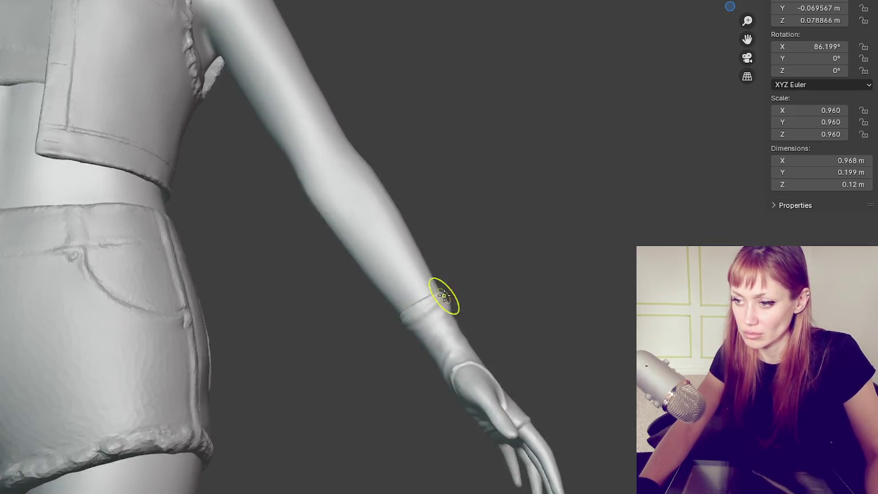
{"action": "scroll", "coordinate": [400, 354], "scroll_direction": "up", "scroll_amount": 2}
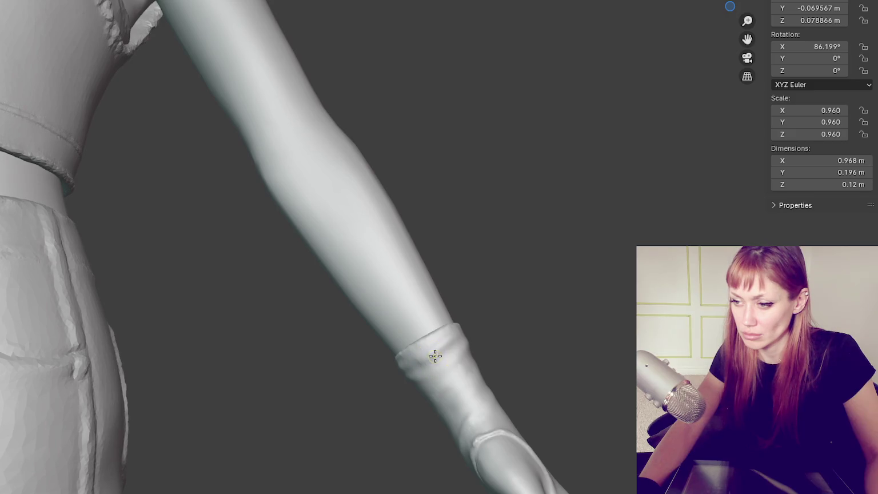
{"action": "middle_click_drag", "start_coordinate": [399, 361], "coordinate": [522, 354]}
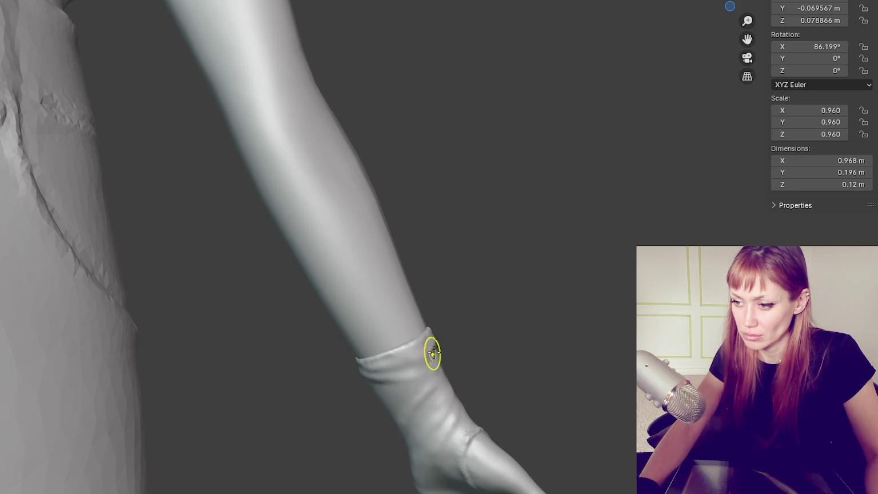
{"action": "middle_click_drag", "start_coordinate": [452, 362], "coordinate": [454, 384]}
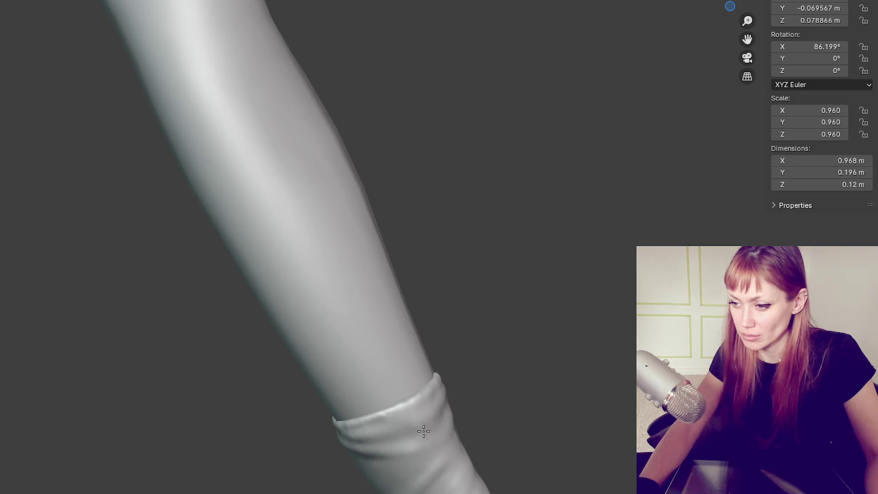
{"action": "scroll", "coordinate": [388, 437], "scroll_direction": "down", "scroll_amount": 5}
{"action": "mouse_move", "coordinate": [388, 437]}
{"action": "middle_mouse_down"}
{"action": "mouse_move", "coordinate": [251, 441]}
{"action": "mouse_move", "coordinate": [278, 461]}
{"action": "mouse_move", "coordinate": [263, 438]}
{"action": "middle_mouse_up"}
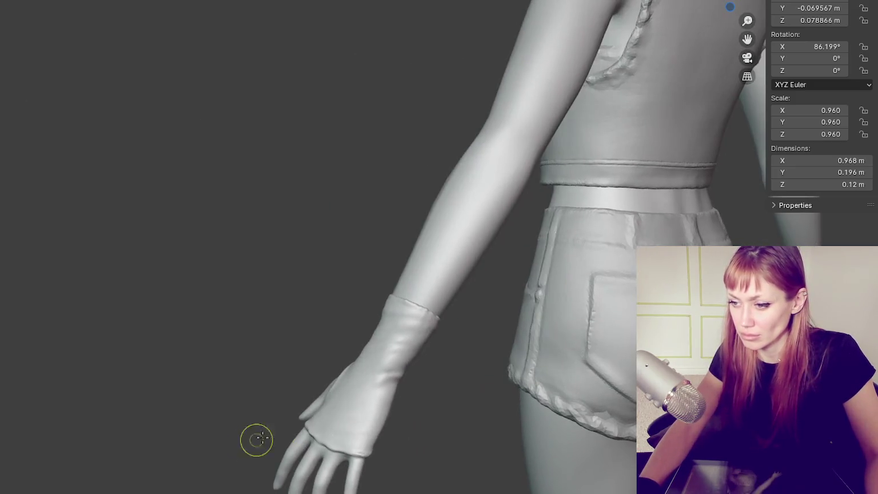
{"action": "left_click", "coordinate": [388, 386]}
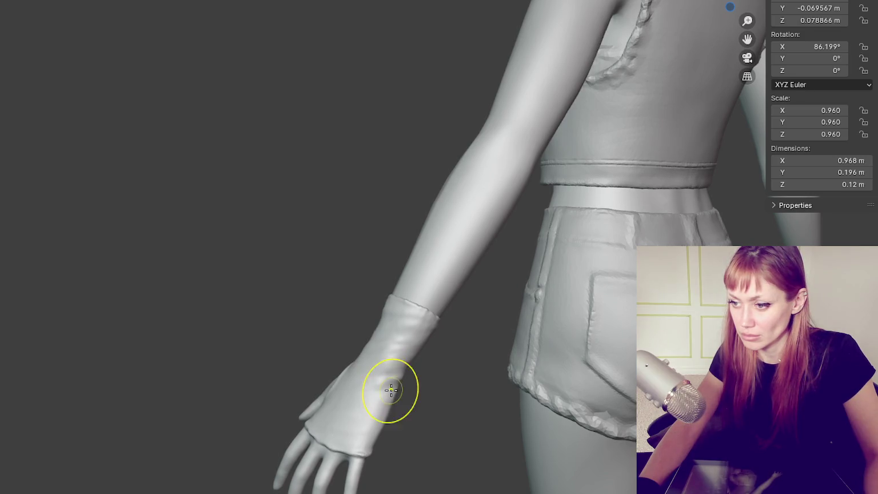
{"action": "mouse_move", "coordinate": [370, 415]}
{"action": "middle_mouse_down"}
{"action": "mouse_move", "coordinate": [478, 415]}
{"action": "mouse_move", "coordinate": [435, 238]}
{"action": "middle_mouse_up"}
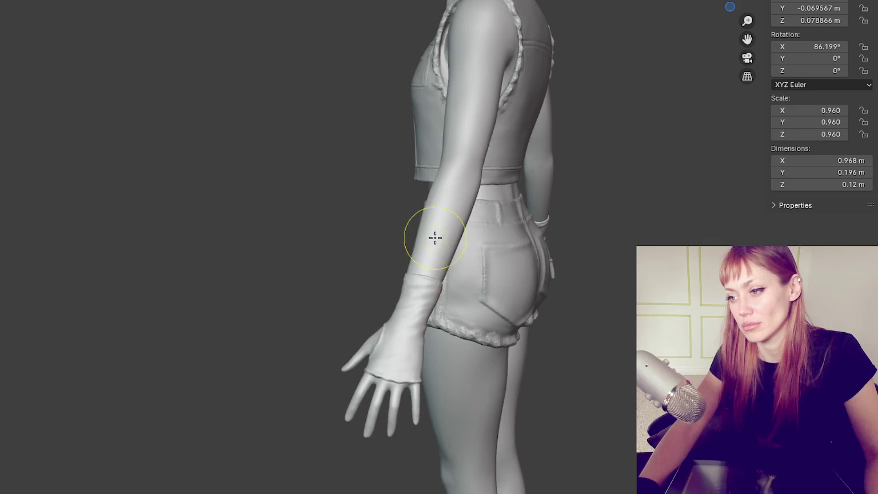
{"action": "scroll", "coordinate": [529, 338], "scroll_direction": "up", "scroll_amount": 3}
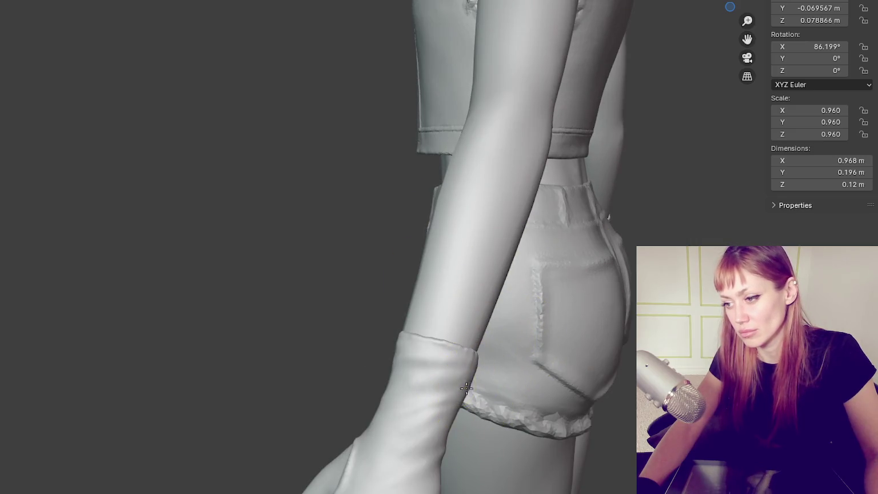
{"action": "scroll", "coordinate": [466, 388], "scroll_direction": "down", "scroll_amount": 3}
{"action": "middle_click_drag", "start_coordinate": [466, 388], "coordinate": [414, 367]}
{"action": "scroll", "coordinate": [410, 335], "scroll_direction": "up", "scroll_amount": 2}
{"action": "left_click", "coordinate": [410, 335]}
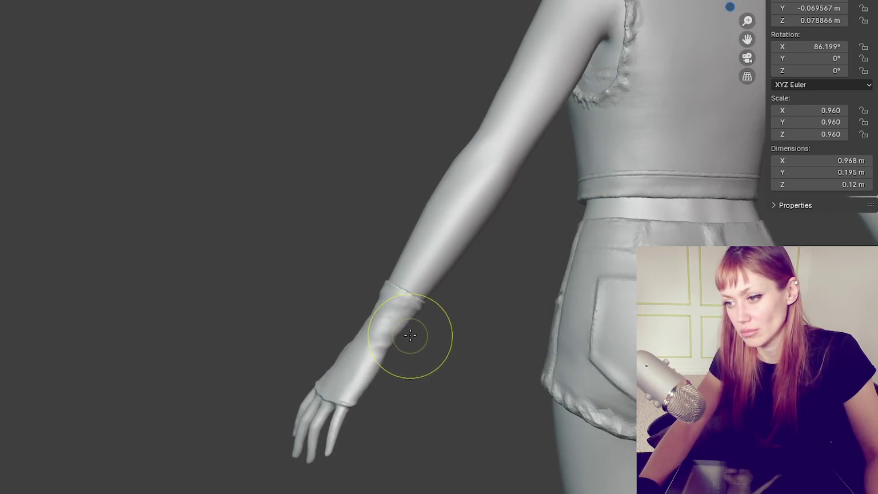
{"action": "left_click", "coordinate": [359, 318]}
{"action": "left_click", "coordinate": [372, 310]}
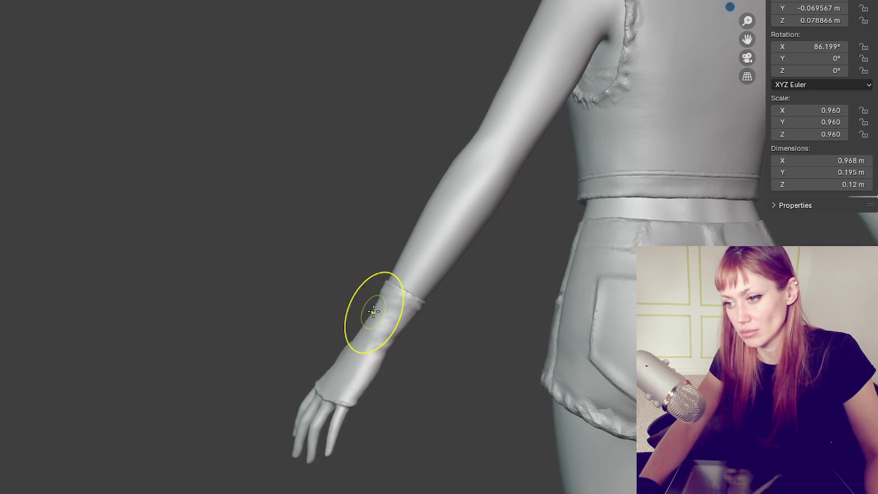
{"action": "left_click", "coordinate": [369, 310]}
{"action": "left_click", "coordinate": [325, 288]}
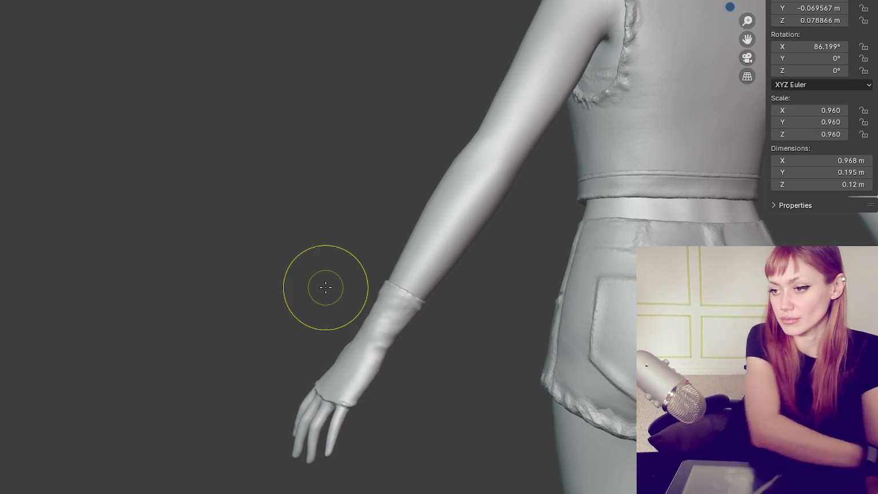
{"action": "scroll", "coordinate": [325, 287], "scroll_direction": "down", "scroll_amount": 5}
{"action": "mouse_move", "coordinate": [349, 196]}
{"action": "middle_mouse_down"}
{"action": "mouse_move", "coordinate": [264, 168]}
{"action": "mouse_move", "coordinate": [492, 220]}
{"action": "mouse_move", "coordinate": [623, 206]}
{"action": "mouse_move", "coordinate": [274, 206]}
{"action": "mouse_move", "coordinate": [387, 249]}
{"action": "middle_mouse_up"}
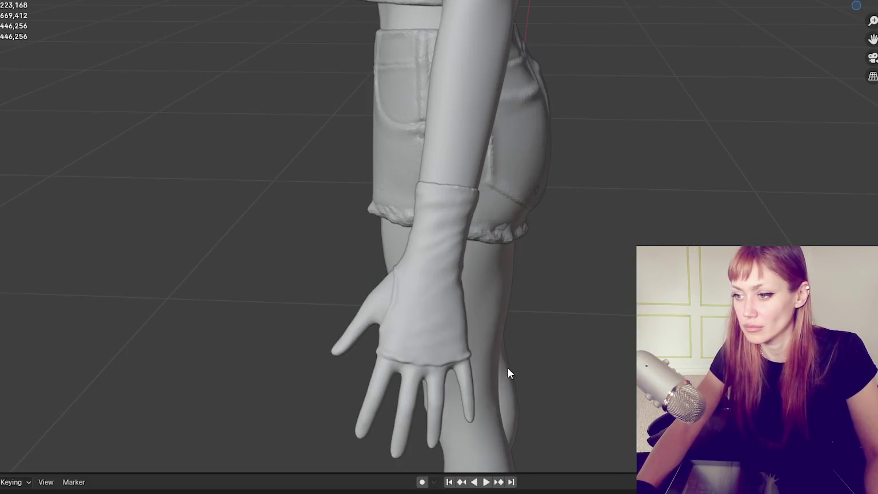
Step: Click through the shorts and body meshes while orbiting to a front view of the character
{"action": "left_click", "coordinate": [507, 367]}
{"action": "mouse_move", "coordinate": [608, 252]}
{"action": "middle_mouse_down"}
{"action": "mouse_move", "coordinate": [531, 233]}
{"action": "mouse_move", "coordinate": [618, 223]}
{"action": "middle_mouse_up"}
{"action": "left_click", "coordinate": [531, 233]}
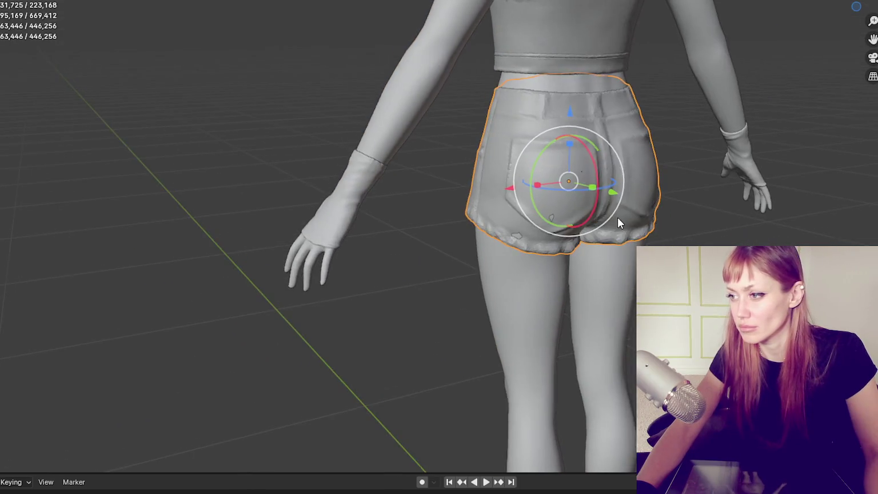
{"action": "left_click", "coordinate": [544, 357]}
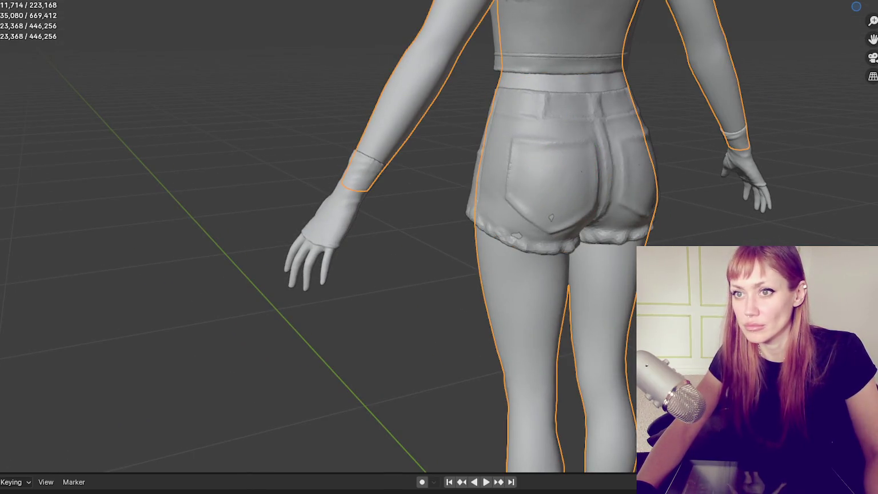
{"action": "left_click", "coordinate": [564, 100]}
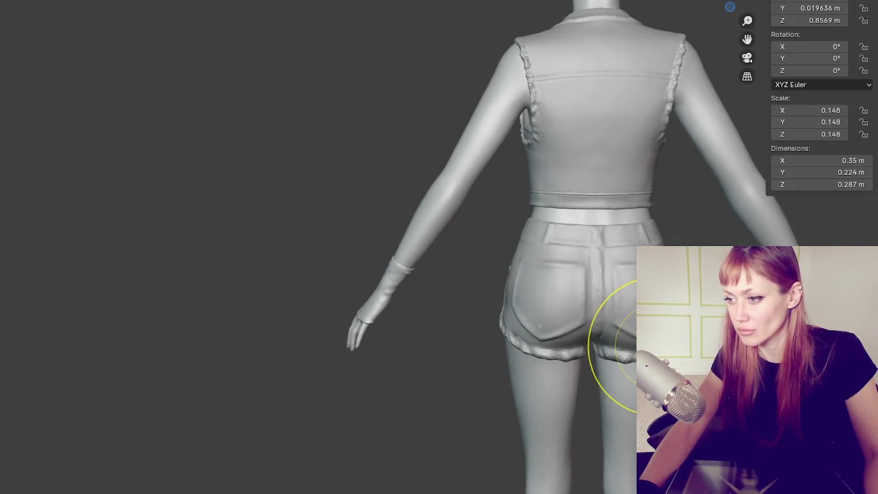
{"action": "scroll", "coordinate": [663, 343], "scroll_direction": "up", "scroll_amount": 3}
{"action": "middle_click_drag", "start_coordinate": [588, 352], "coordinate": [674, 378]}
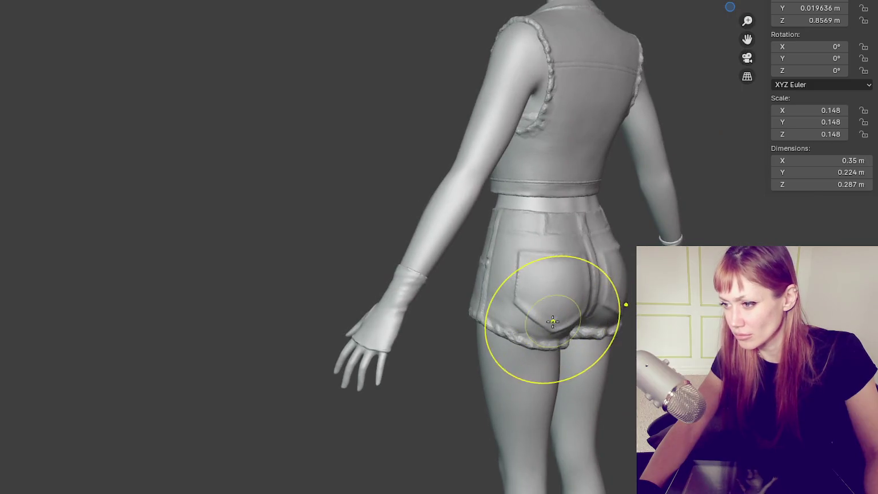
{"action": "mouse_move", "coordinate": [627, 333]}
{"action": "middle_mouse_down"}
{"action": "mouse_move", "coordinate": [636, 362]}
{"action": "mouse_move", "coordinate": [631, 183]}
{"action": "middle_mouse_up"}
{"action": "key", "text": "KP_1"}
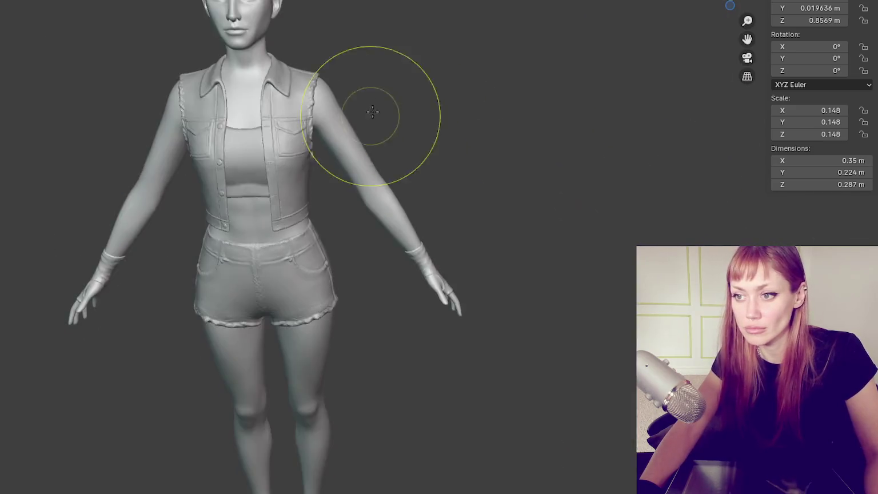
{"action": "scroll", "coordinate": [371, 111], "scroll_direction": "down", "scroll_amount": 2}
{"action": "scroll", "coordinate": [400, 108], "scroll_direction": "up", "scroll_amount": 2}
{"action": "key", "text": "q"}
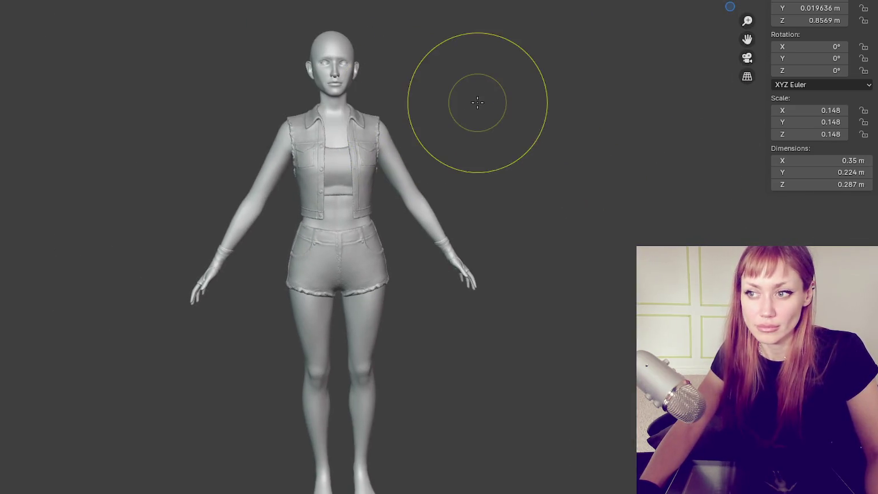
{"action": "scroll", "coordinate": [476, 102], "scroll_direction": "up", "scroll_amount": 2}
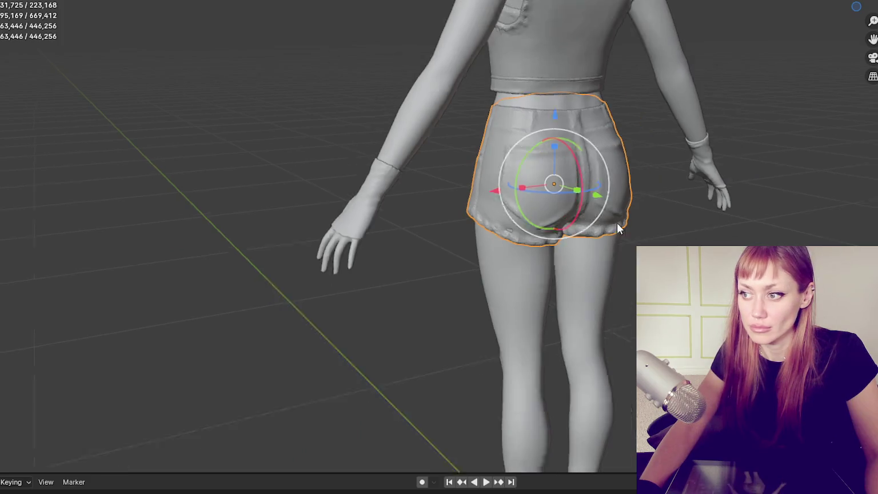
Step: Select the body, vest and shorts together and open the FBX (.fbx) export browser
{"action": "middle_click_drag", "start_coordinate": [617, 222], "coordinate": [584, 118]}
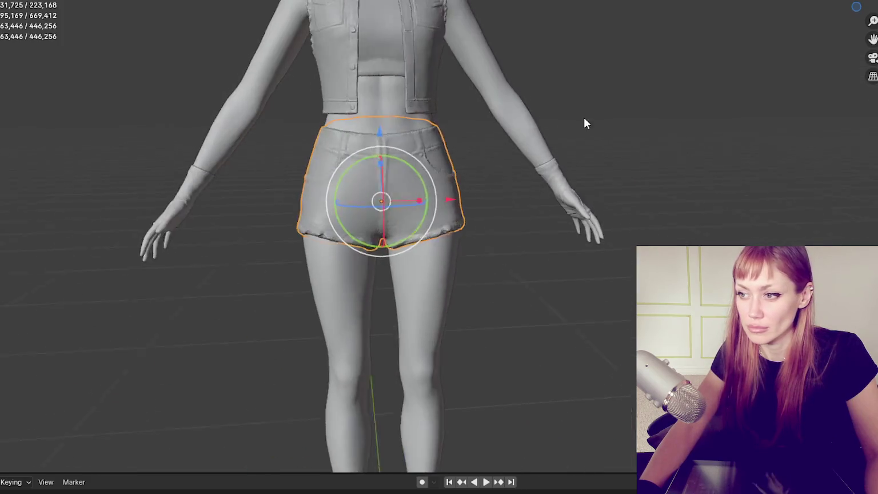
{"action": "left_click", "coordinate": [588, 118]}
{"action": "scroll", "coordinate": [563, 116], "scroll_direction": "down", "scroll_amount": 3}
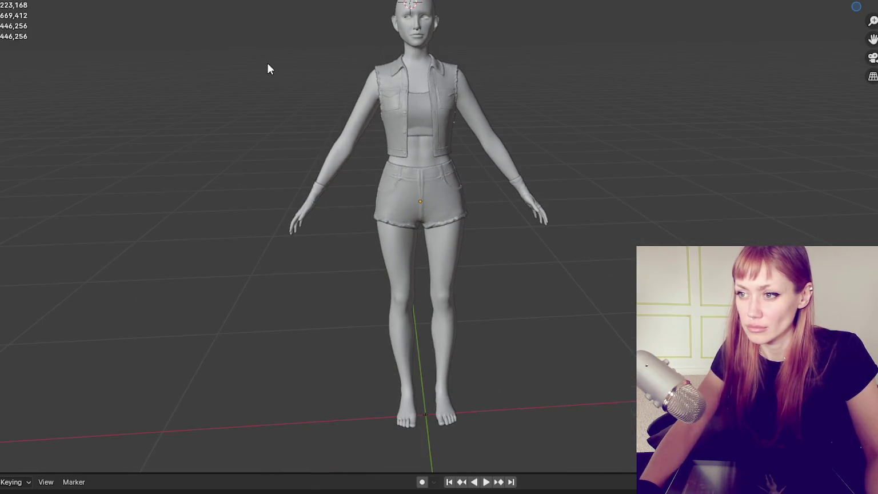
{"action": "left_click", "coordinate": [506, 153]}
{"action": "left_click", "coordinate": [438, 105], "text": "shift"}
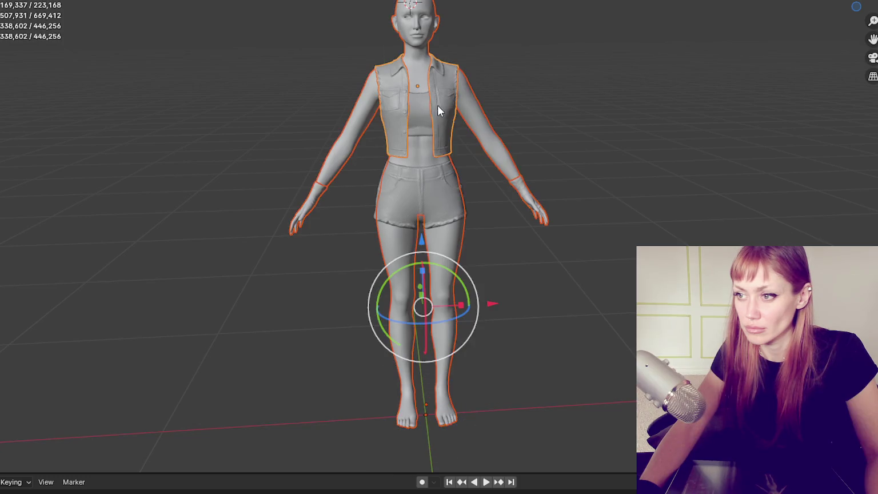
{"action": "left_click", "coordinate": [426, 184], "text": "shift"}
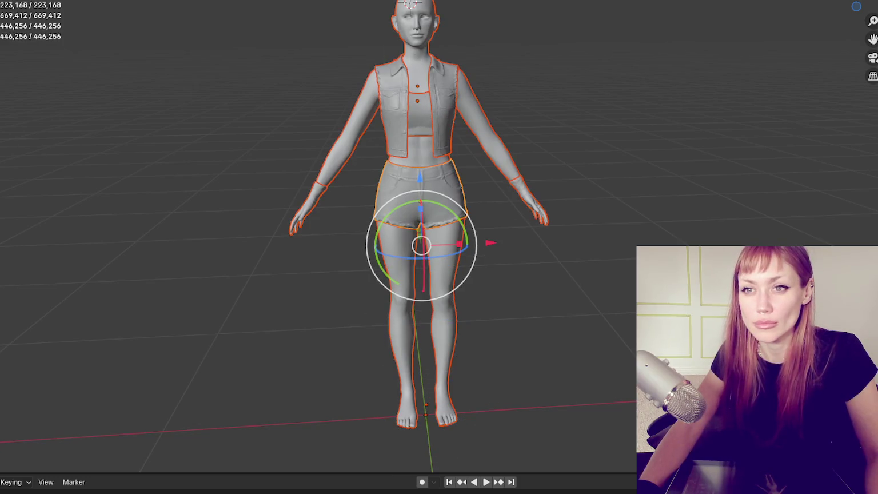
{"action": "left_click", "coordinate": [9, 1]}
{"action": "left_click", "coordinate": [103, 212]}
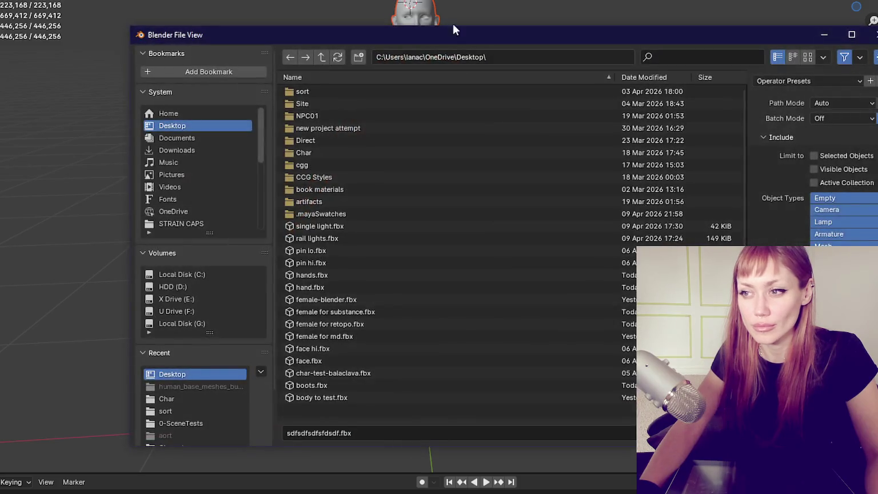
Step: Confirm the FBX export and save a copy of the Blender scene
{"action": "key", "text": "Return"}
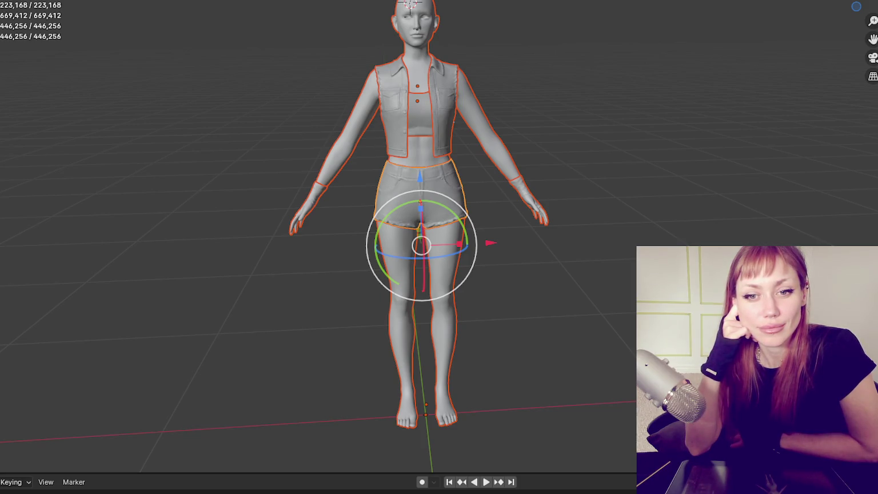
{"action": "left_click", "coordinate": [11, 1]}
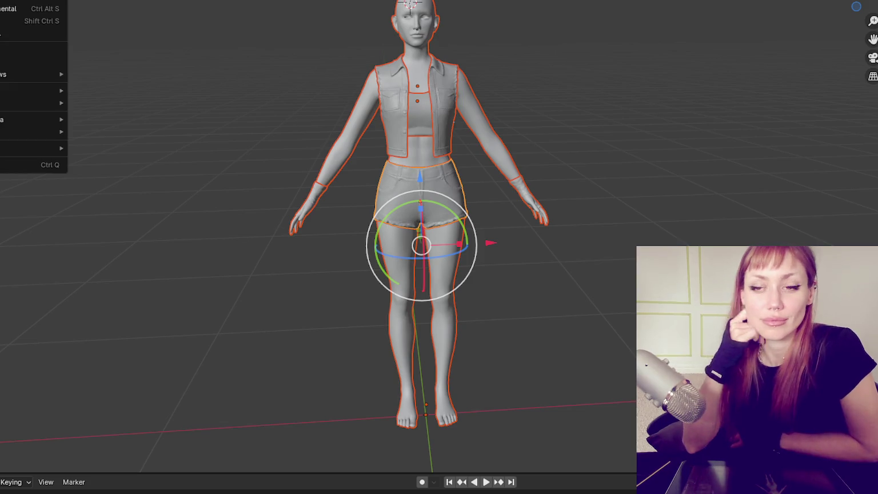
{"action": "key", "text": "Escape"}
{"action": "left_click", "coordinate": [14, 1]}
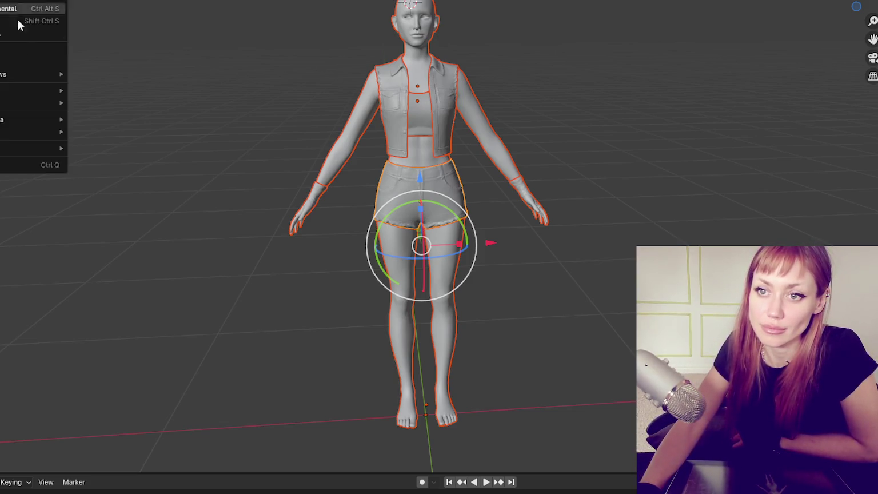
{"action": "left_click", "coordinate": [19, 33]}
{"action": "key", "text": "Escape"}
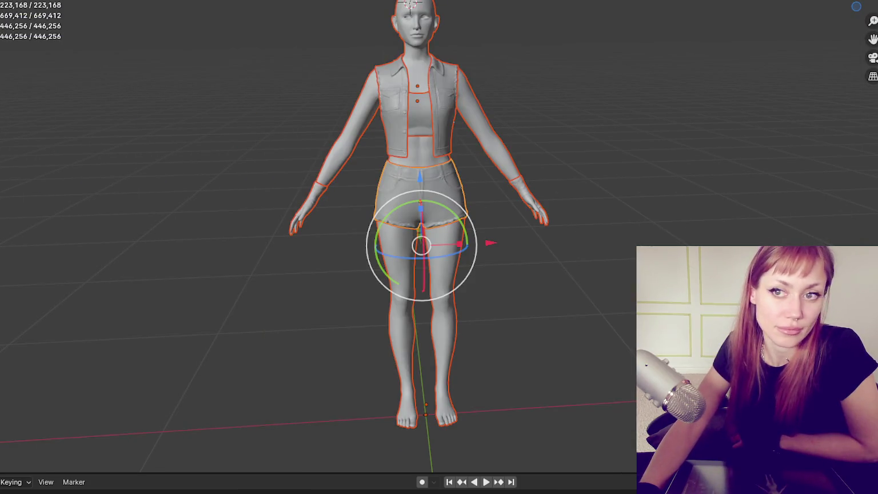
Step: Export the selection as FBX again, then deselect everything in the scene
{"action": "left_click", "coordinate": [15, 1]}
{"action": "mouse_move", "coordinate": [31, 103]}
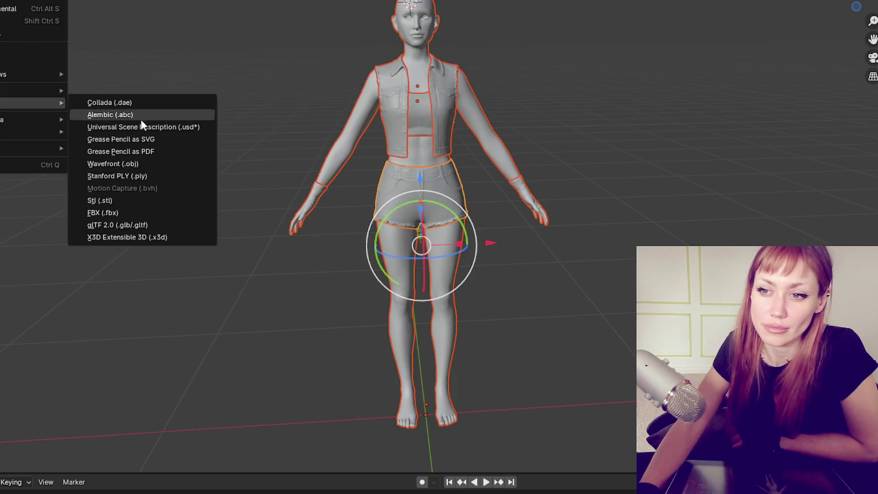
{"action": "left_click", "coordinate": [103, 212]}
{"action": "key", "text": "Escape"}
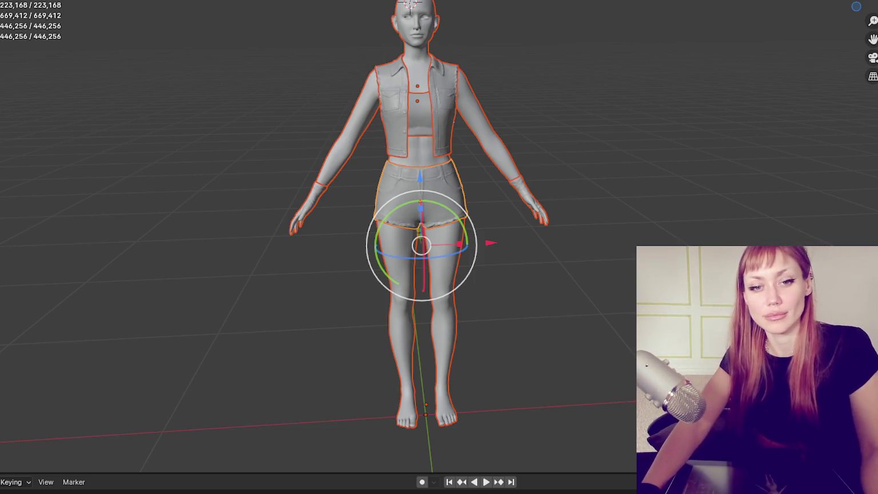
{"action": "left_click", "coordinate": [174, 309]}
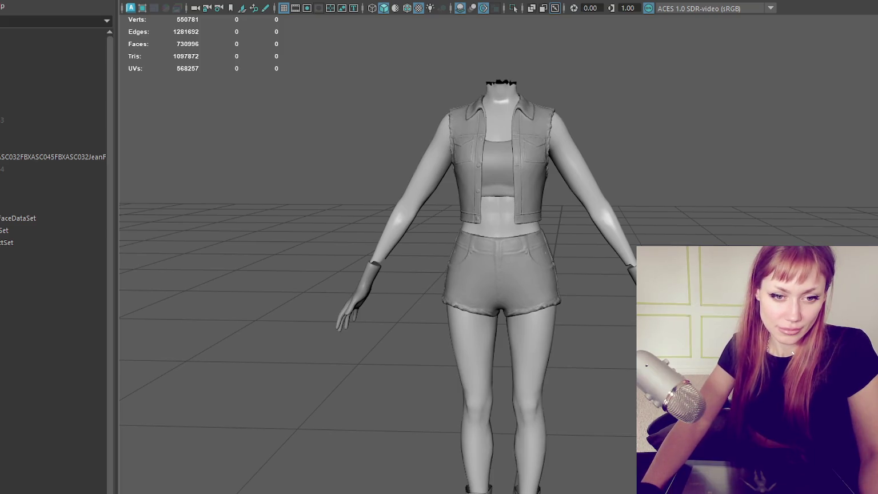
Step: Import the exported FBX into Maya and delete the imported clothed body
{"action": "left_click_drag", "start_coordinate": [206, 407], "coordinate": [196, 401]}
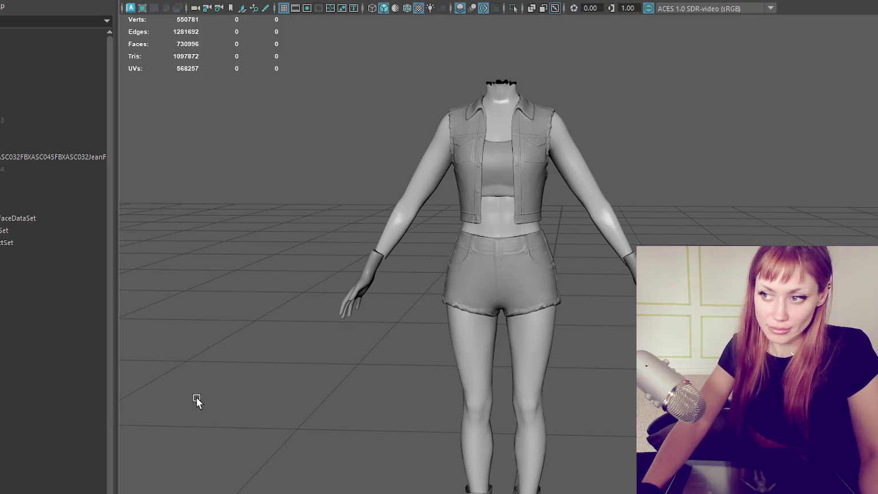
{"action": "left_click", "coordinate": [370, 274]}
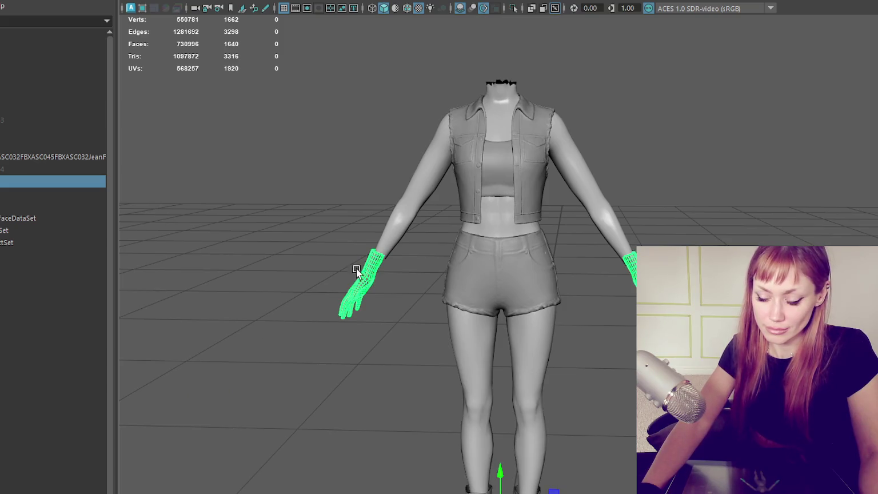
{"action": "key", "text": "Delete"}
{"action": "left_click_drag", "start_coordinate": [338, 184], "coordinate": [823, 338]}
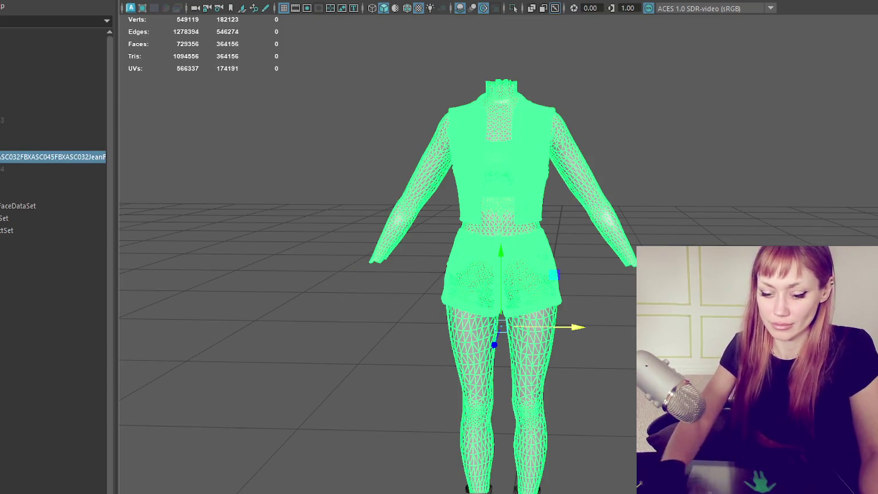
{"action": "key", "text": "Delete"}
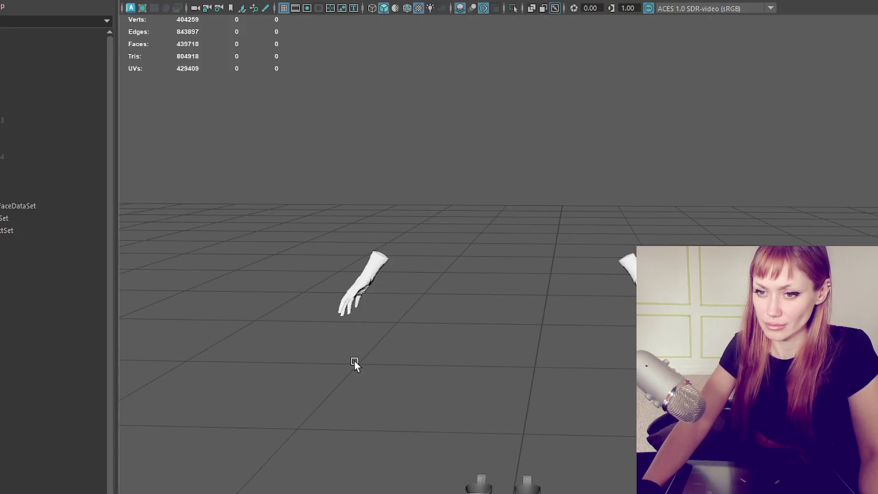
Step: Delete the gloves from the Maya scene
{"action": "left_click", "coordinate": [369, 268]}
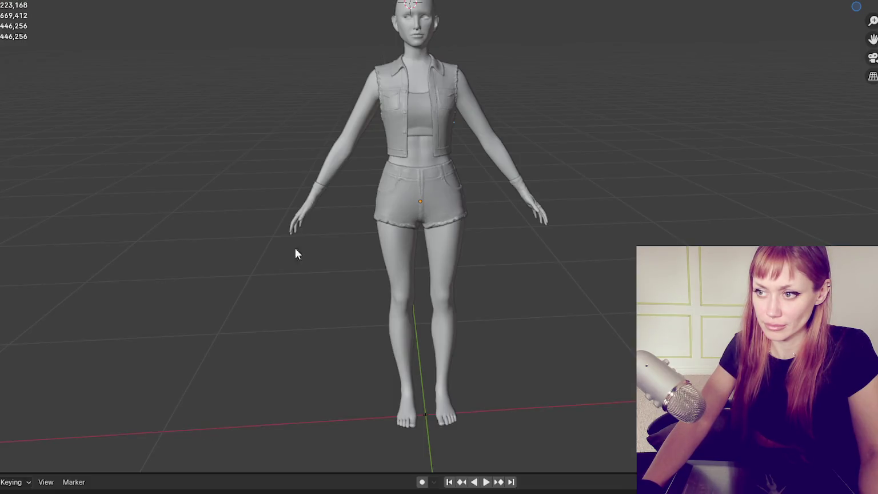
{"action": "left_click", "coordinate": [447, 93]}
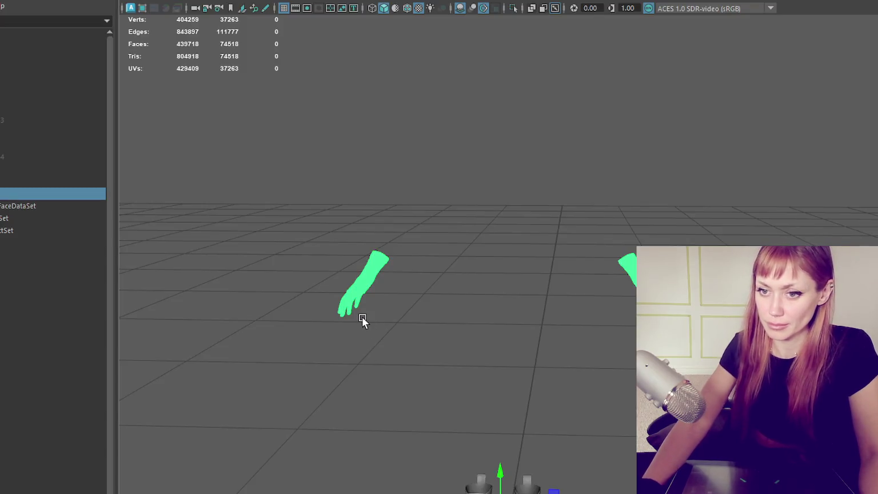
{"action": "key", "text": "Delete"}
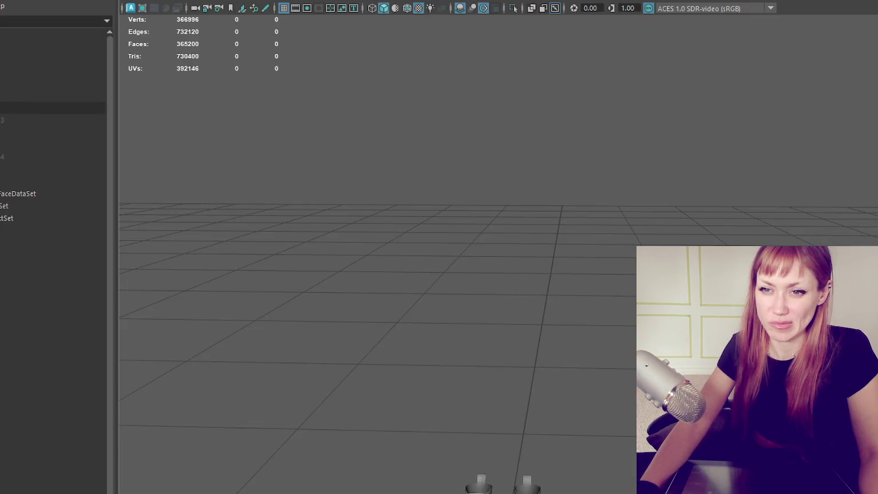
Step: Expand the grouped object in the Outliner to show its contents
{"action": "left_click", "coordinate": [1, 114]}
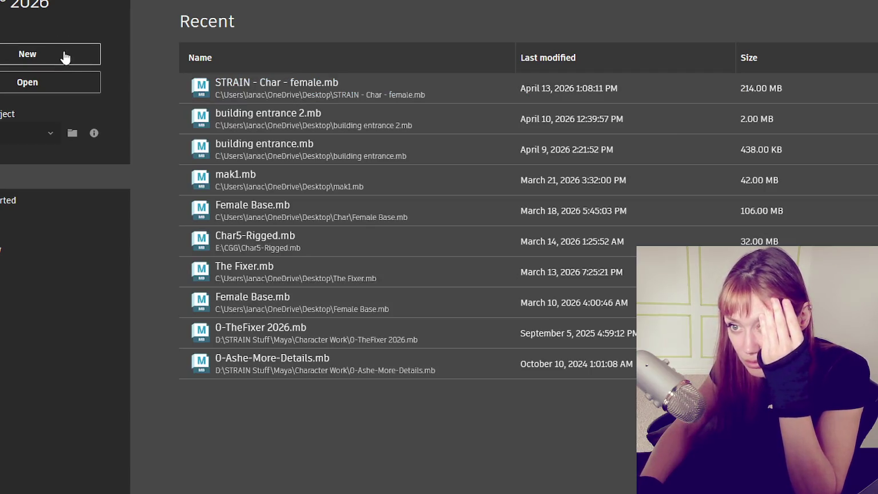
Step: In a new scene, import the character FBX, combine its meshes and delete history
{"action": "left_click", "coordinate": [65, 57]}
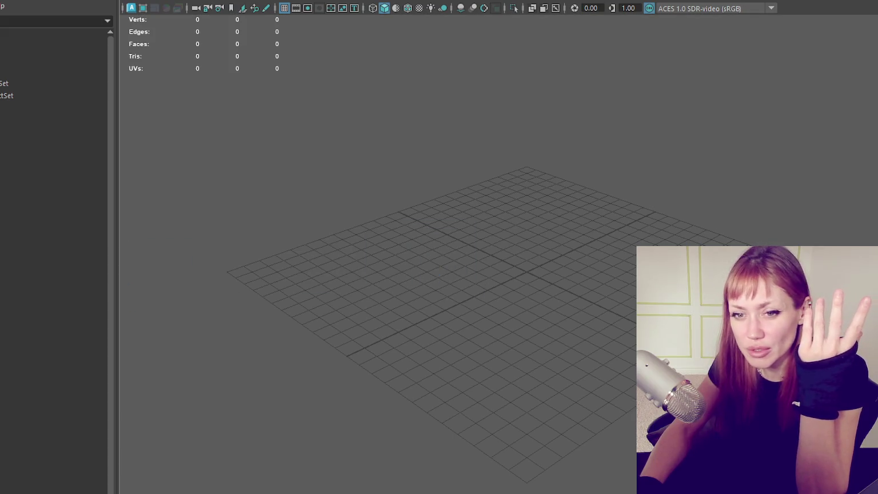
{"action": "left_click_drag", "start_coordinate": [529, 306], "coordinate": [528, 204]}
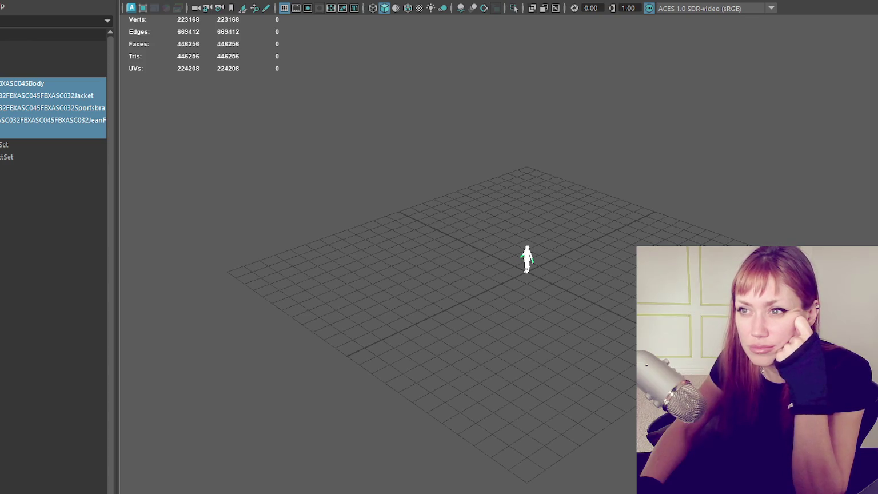
{"action": "left_click", "coordinate": [313, 6]}
{"action": "key", "text": "alt+shift+d"}
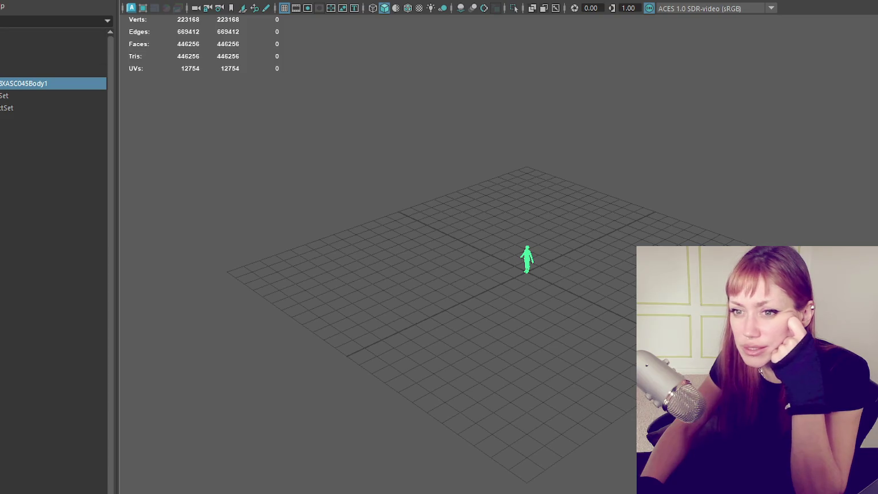
Step: Rename the combined body mesh and switch back to the main character scene
{"action": "double_click", "coordinate": [55, 83]}
{"action": "key", "text": "BackSpace"}
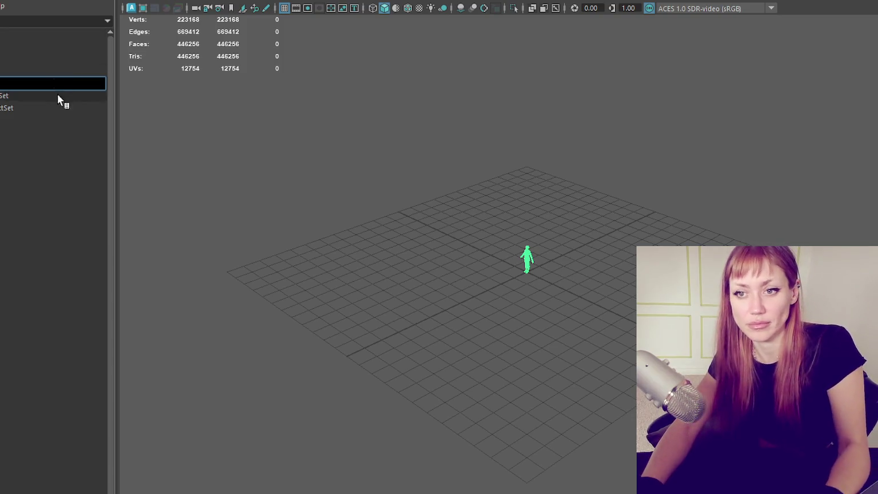
{"action": "key", "text": "Return"}
{"action": "right_click_drag", "start_coordinate": [49, 86], "coordinate": [40, 94]}
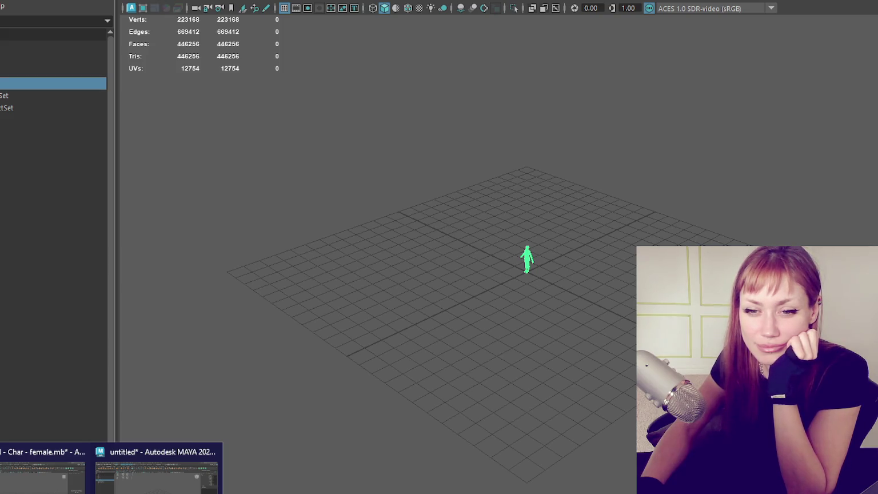
{"action": "left_click", "coordinate": [43, 472]}
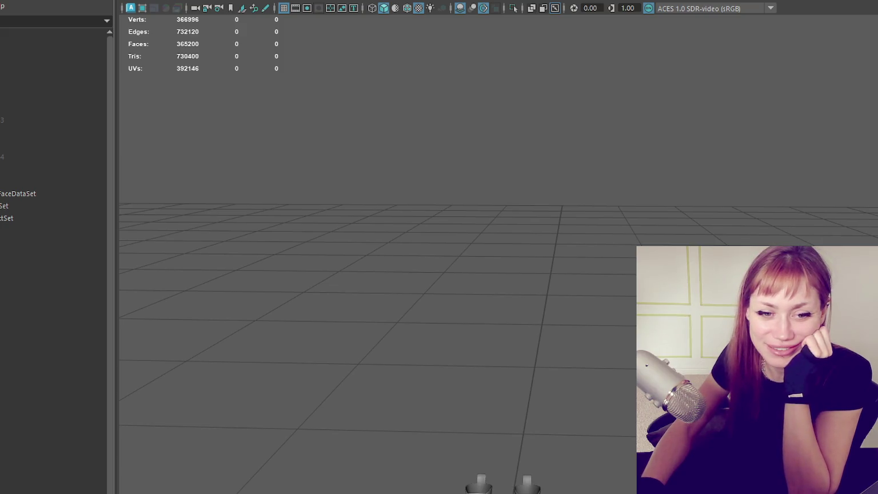
Step: Bring the combined character into the main scene and select its body mesh
{"action": "left_click_drag", "start_coordinate": [877, 286], "coordinate": [558, 331]}
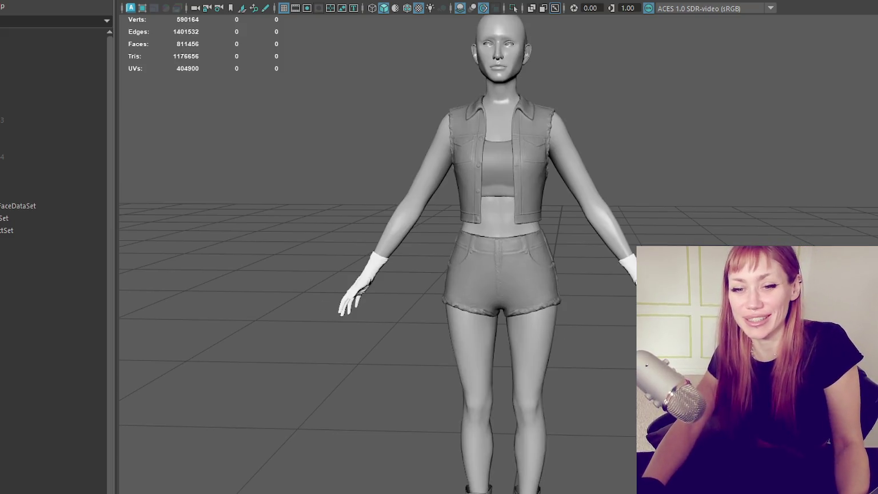
{"action": "left_click", "coordinate": [617, 259]}
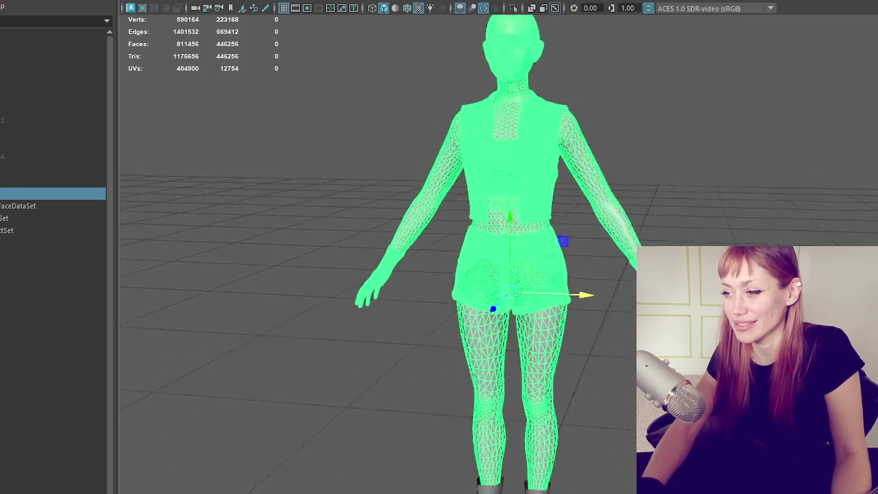
{"action": "left_click_drag", "start_coordinate": [617, 258], "coordinate": [614, 338], "text": "alt"}
{"action": "left_click", "coordinate": [614, 337]}
{"action": "right_click_drag", "start_coordinate": [614, 337], "coordinate": [591, 337], "text": "alt"}
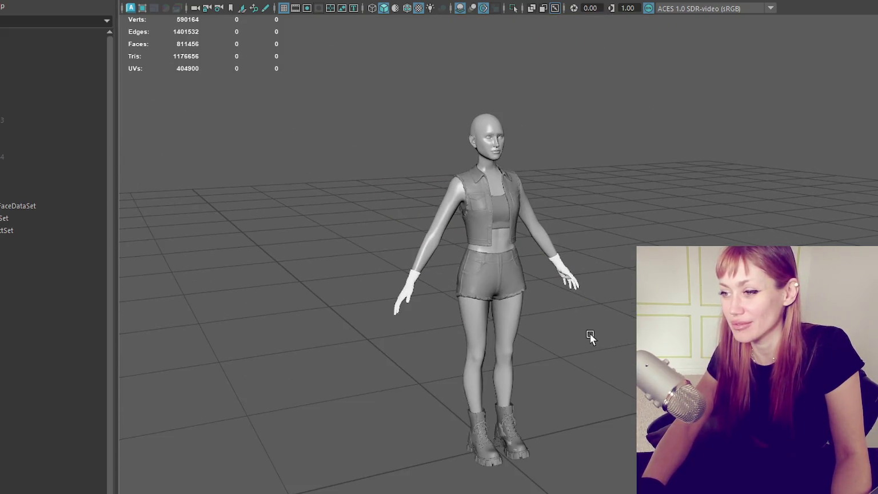
{"action": "mouse_move", "coordinate": [594, 328]}
{"action": "left_mouse_down", "text": "alt"}
{"action": "mouse_move", "coordinate": [714, 326]}
{"action": "mouse_move", "coordinate": [563, 309]}
{"action": "mouse_move", "coordinate": [544, 322]}
{"action": "mouse_move", "coordinate": [624, 324]}
{"action": "left_mouse_up", "text": "alt"}
{"action": "scroll", "coordinate": [544, 322], "scroll_direction": "up", "scroll_amount": 3}
{"action": "scroll", "coordinate": [623, 323], "scroll_direction": "down", "scroll_amount": 3}
{"action": "scroll", "coordinate": [623, 324], "scroll_direction": "up", "scroll_amount": 1}
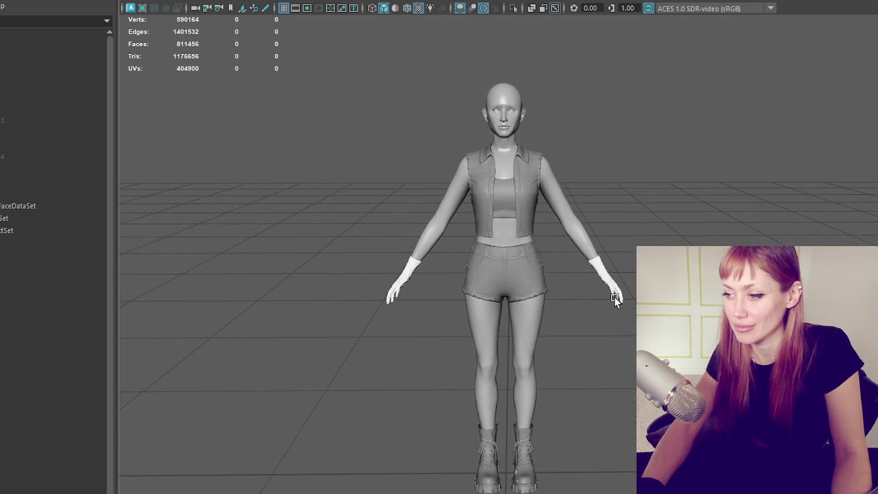
{"action": "left_click", "coordinate": [614, 297]}
{"action": "left_click", "coordinate": [526, 451]}
{"action": "key", "text": "f"}
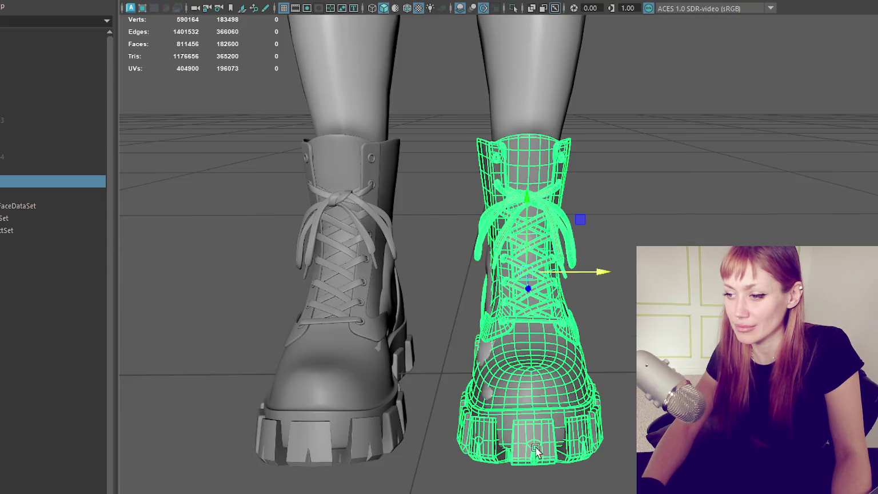
{"action": "scroll", "coordinate": [555, 408], "scroll_direction": "down", "scroll_amount": 5}
{"action": "left_click", "coordinate": [536, 173]}
{"action": "scroll", "coordinate": [573, 329], "scroll_direction": "down", "scroll_amount": 3}
{"action": "left_click", "coordinate": [604, 323]}
{"action": "left_click", "coordinate": [518, 360]}
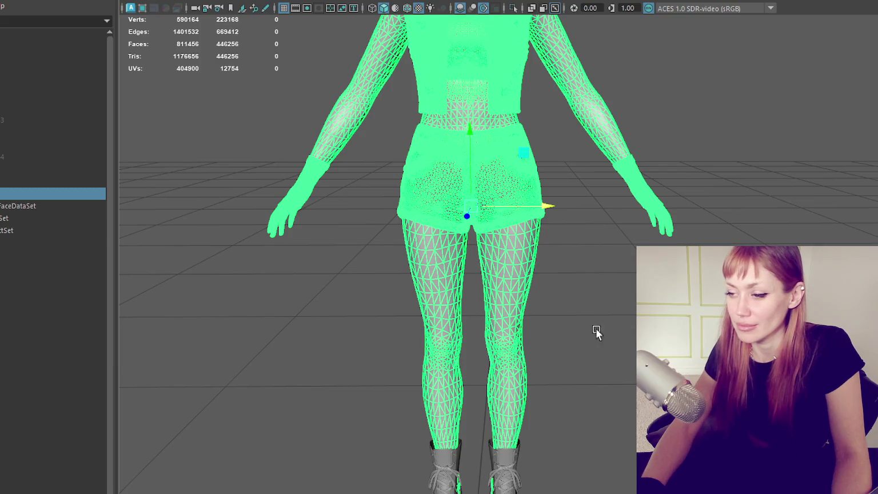
{"action": "left_click", "coordinate": [616, 409]}
Step: Isolate the leg mesh without the boots and enter face selection on it
{"action": "middle_click_drag", "start_coordinate": [616, 408], "coordinate": [601, 186], "text": "alt"}
{"action": "key", "text": "4"}
{"action": "left_click_drag", "start_coordinate": [548, 254], "coordinate": [559, 241], "text": "alt"}
{"action": "left_click_drag", "start_coordinate": [491, 347], "coordinate": [483, 353]}
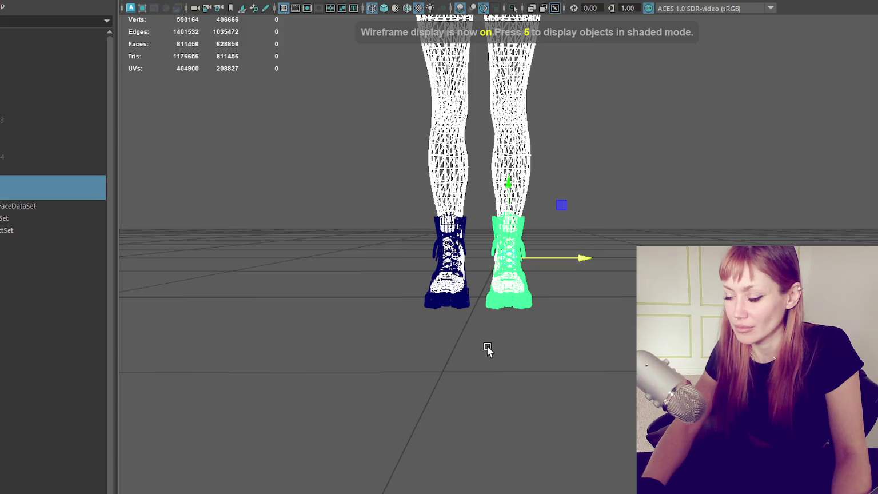
{"action": "left_click_drag", "start_coordinate": [566, 101], "coordinate": [402, 146]}
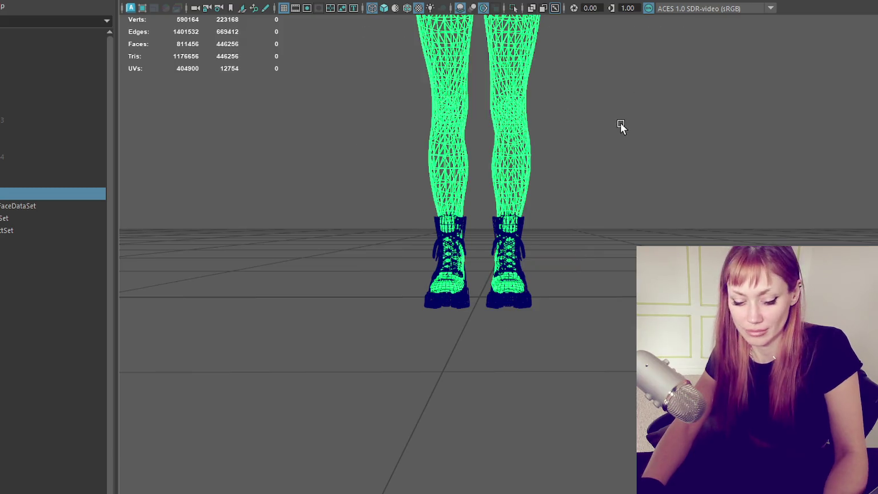
{"action": "key", "text": "ctrl+1"}
{"action": "right_click_drag", "start_coordinate": [623, 128], "coordinate": [591, 263]}
{"action": "key", "text": "4"}
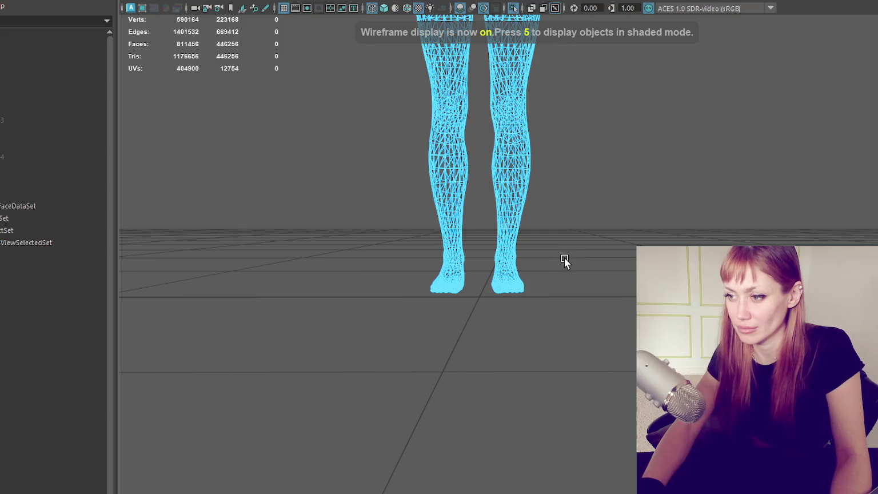
{"action": "key", "text": "5"}
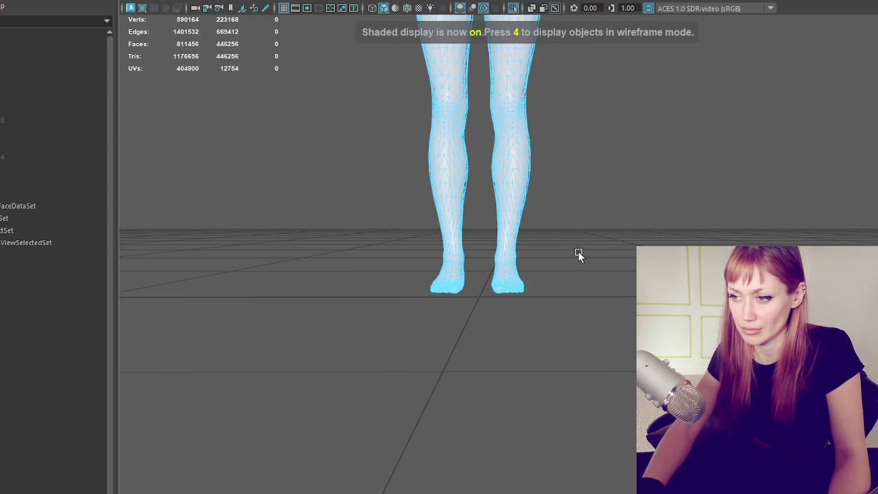
Step: Delete the feet faces below the ankles
{"action": "left_click_drag", "start_coordinate": [311, 328], "coordinate": [531, 226]}
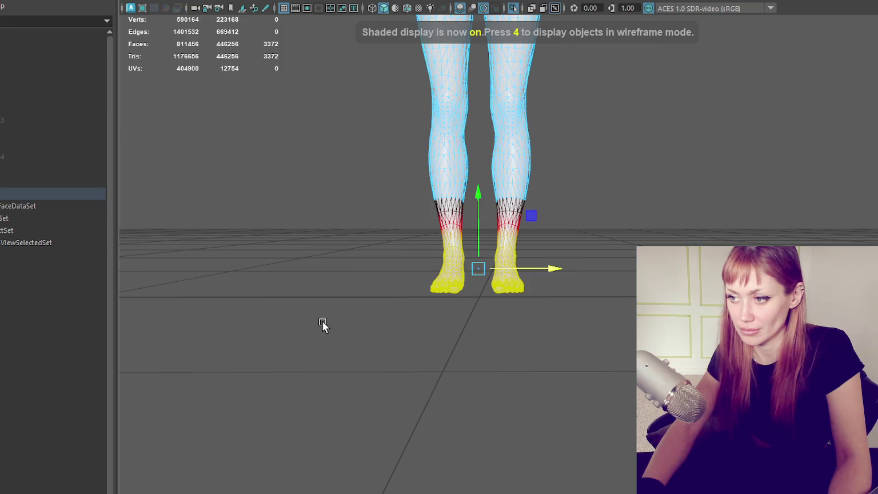
{"action": "left_click", "coordinate": [323, 322]}
{"action": "left_click_drag", "start_coordinate": [358, 327], "coordinate": [613, 251]}
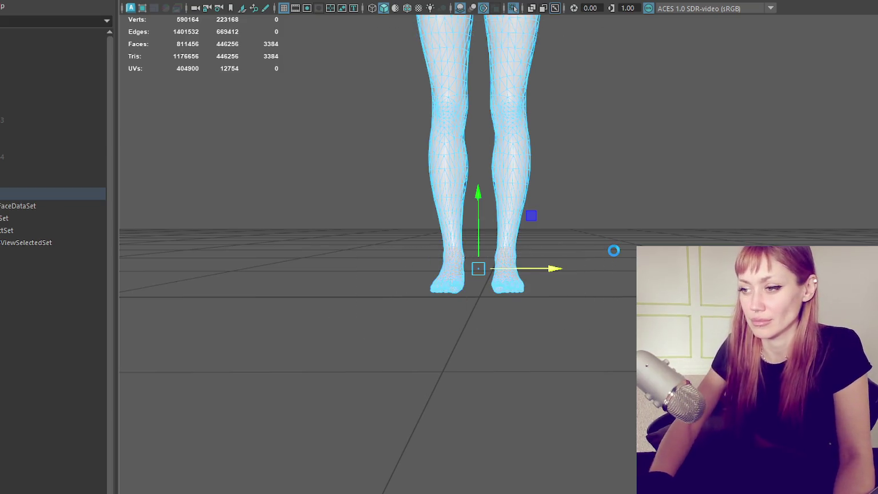
{"action": "key", "text": "Delete"}
Step: Return to object mode, bring the boots back and view the full figure
{"action": "key", "text": "F8"}
{"action": "left_click", "coordinate": [619, 115]}
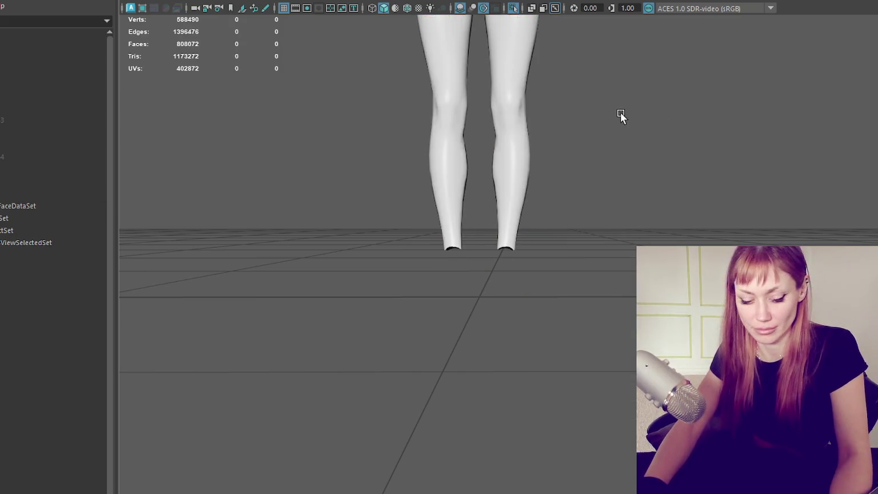
{"action": "key", "text": "ctrl+1"}
{"action": "middle_click_drag", "start_coordinate": [519, 225], "coordinate": [525, 435], "text": "alt"}
{"action": "right_click_drag", "start_coordinate": [525, 435], "coordinate": [384, 106], "text": "alt"}
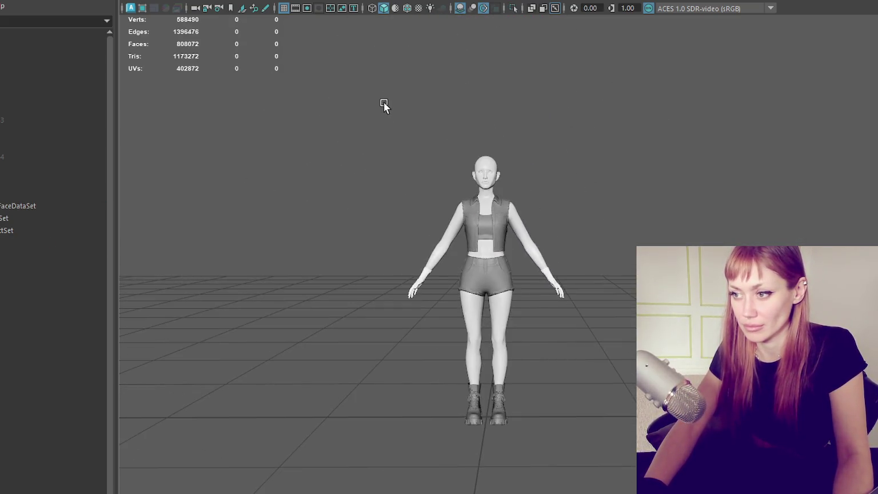
Step: Marquee-select the body's head faces and delete them
{"action": "left_click", "coordinate": [464, 214]}
{"action": "right_click_drag", "start_coordinate": [464, 214], "coordinate": [528, 63], "text": "alt"}
{"action": "left_click", "coordinate": [541, 156]}
{"action": "key", "text": "ctrl+z"}
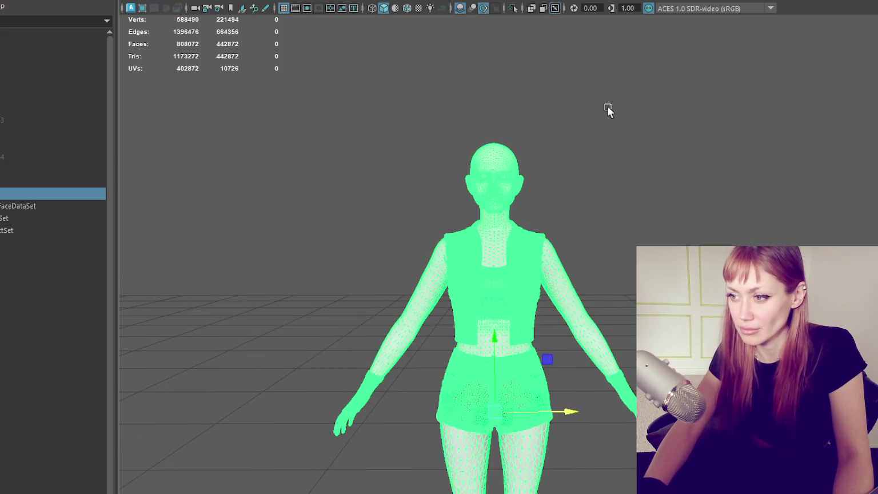
{"action": "left_click_drag", "start_coordinate": [538, 177], "coordinate": [597, 213]}
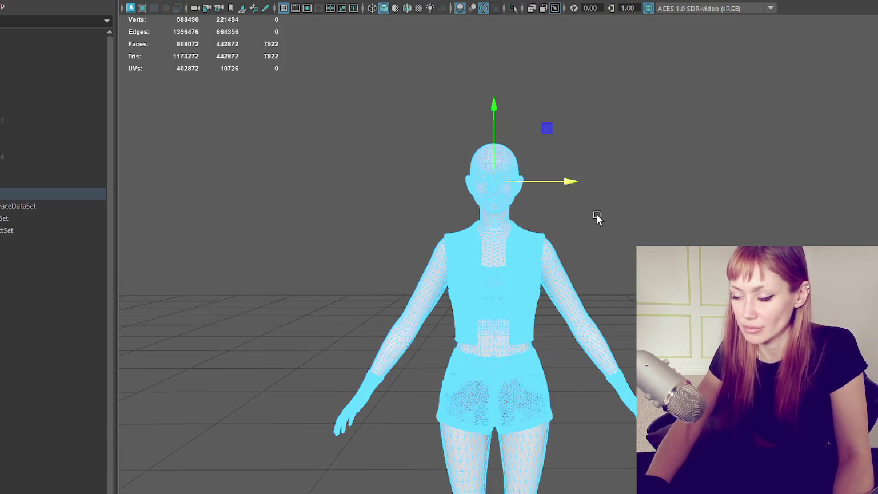
{"action": "key", "text": "Delete"}
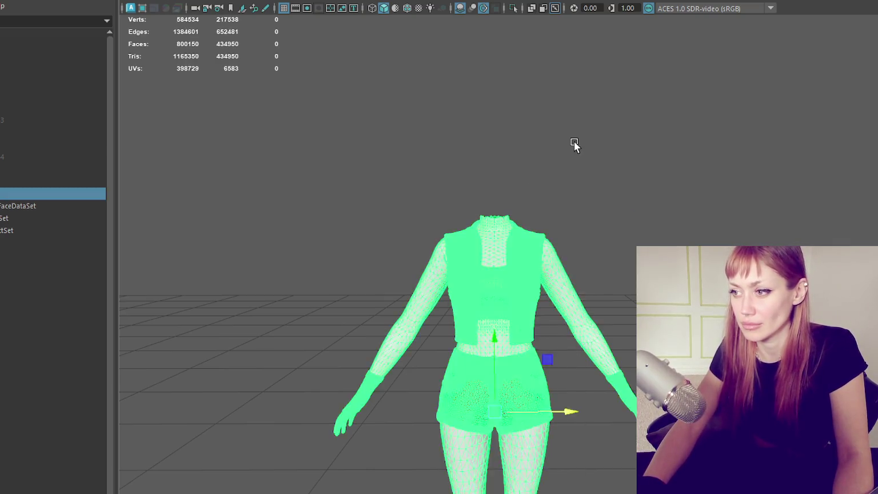
Step: Delete the duplicate body mesh from the Outliner
{"action": "left_click", "coordinate": [574, 142]}
{"action": "scroll", "coordinate": [578, 178], "scroll_direction": "down", "scroll_amount": 5}
{"action": "scroll", "coordinate": [606, 195], "scroll_direction": "up", "scroll_amount": 5}
{"action": "left_click_drag", "start_coordinate": [583, 224], "coordinate": [572, 251], "text": "alt"}
{"action": "left_click", "coordinate": [539, 249]}
{"action": "scroll", "coordinate": [576, 278], "scroll_direction": "down", "scroll_amount": 3}
{"action": "scroll", "coordinate": [520, 410], "scroll_direction": "up", "scroll_amount": 2}
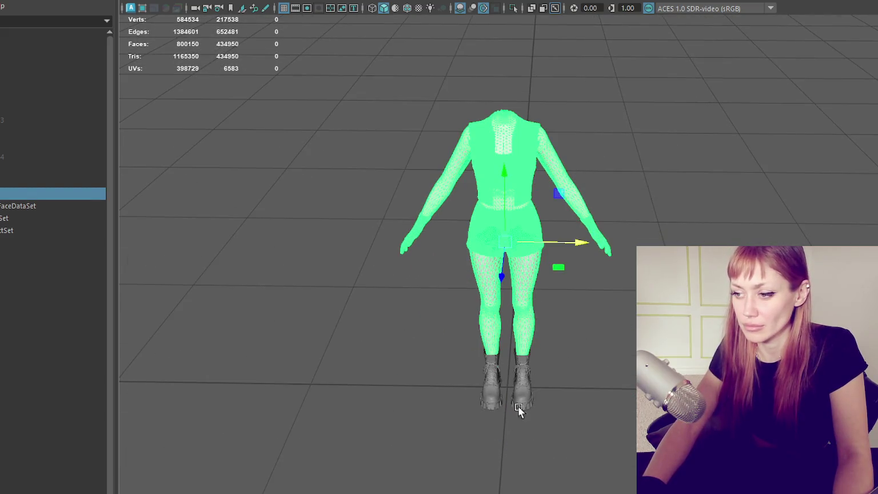
{"action": "left_click", "coordinate": [520, 407], "text": "shift"}
{"action": "left_click", "coordinate": [491, 398], "text": "shift"}
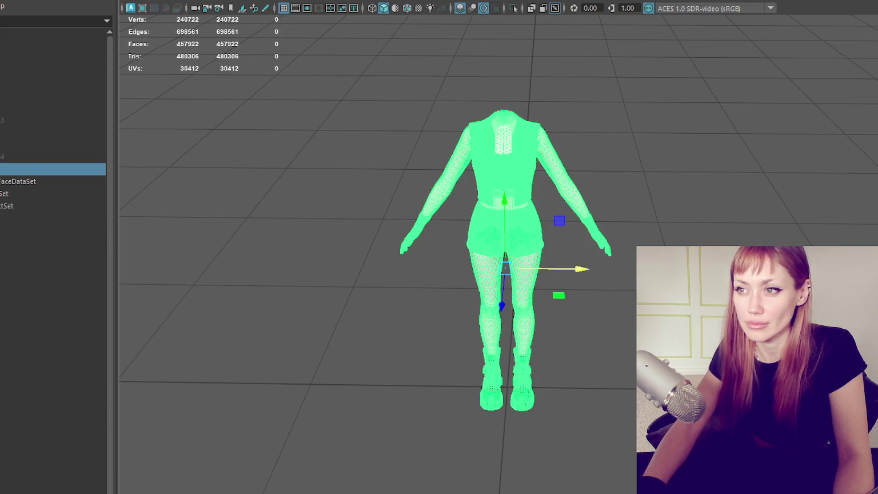
{"action": "left_click", "coordinate": [34, 177]}
{"action": "key", "text": "Delete"}
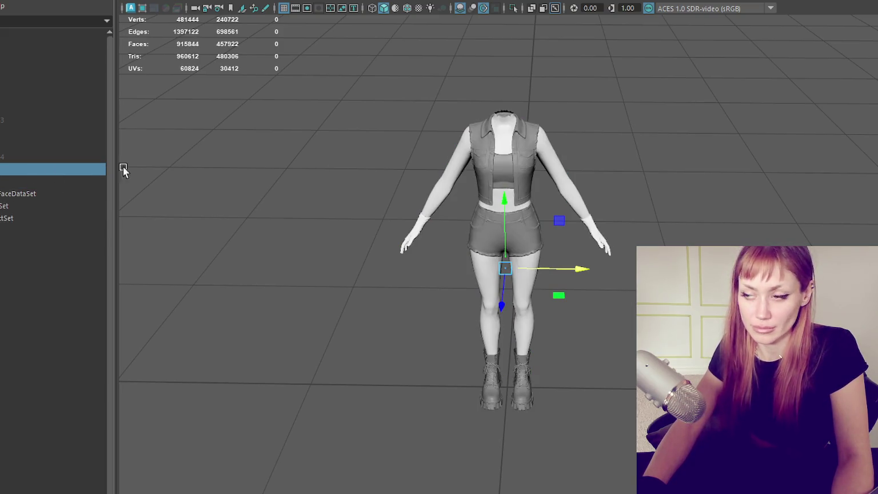
Step: Isolate the body and delete the hidden faces around the neck and upper chest
{"action": "scroll", "coordinate": [526, 117], "scroll_direction": "up", "scroll_amount": 3}
{"action": "scroll", "coordinate": [508, 97], "scroll_direction": "up", "scroll_amount": 2}
{"action": "left_click", "coordinate": [508, 98]}
{"action": "scroll", "coordinate": [507, 97], "scroll_direction": "down", "scroll_amount": 3}
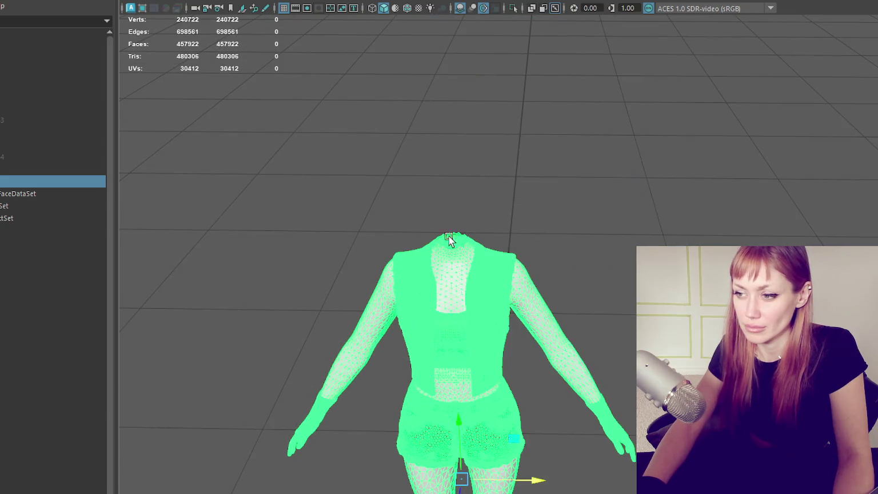
{"action": "right_click_drag", "start_coordinate": [449, 238], "coordinate": [447, 284]}
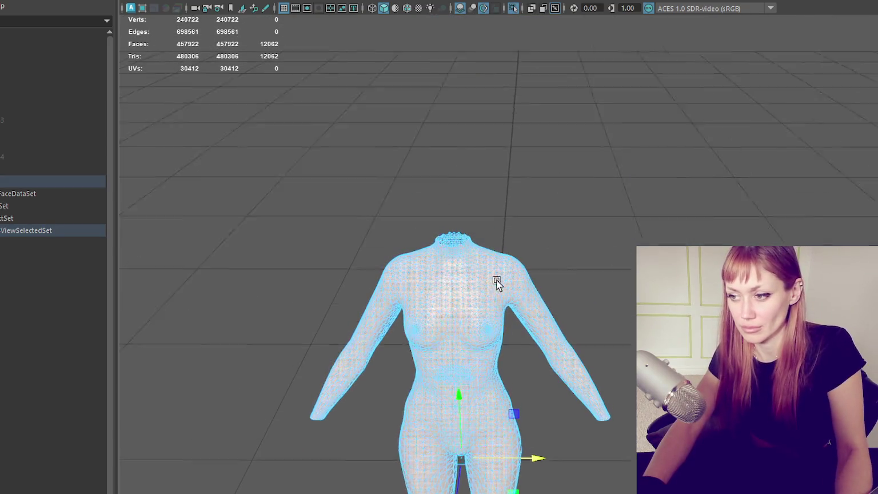
{"action": "key", "text": "ctrl+1"}
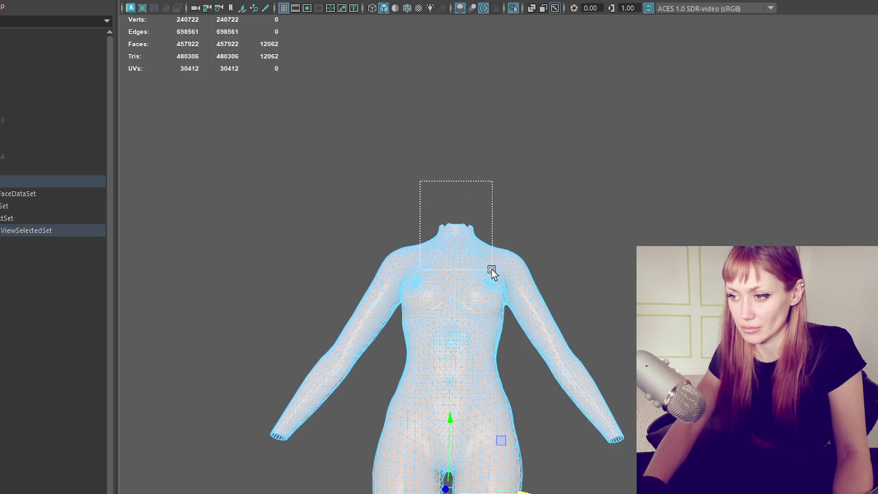
{"action": "left_click", "coordinate": [490, 272]}
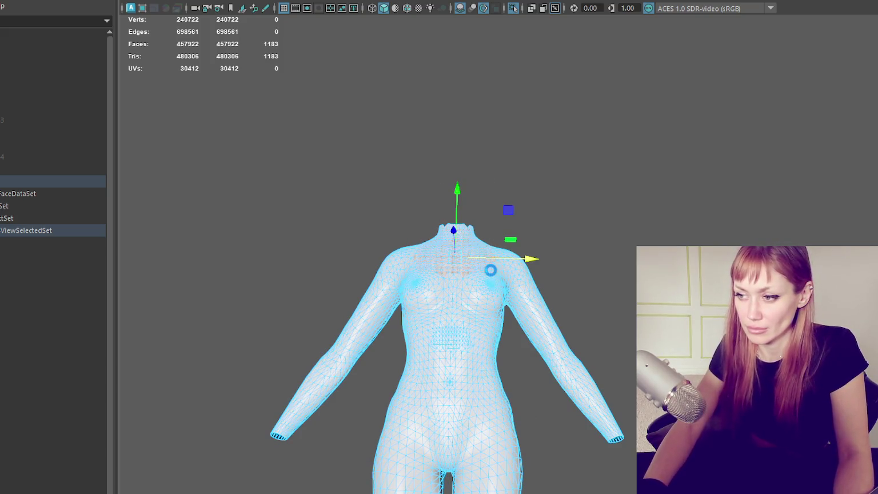
{"action": "key", "text": "Delete"}
Step: Exit isolate view and return to whole-object selection
{"action": "key", "text": "ctrl+1"}
{"action": "key", "text": "F8"}
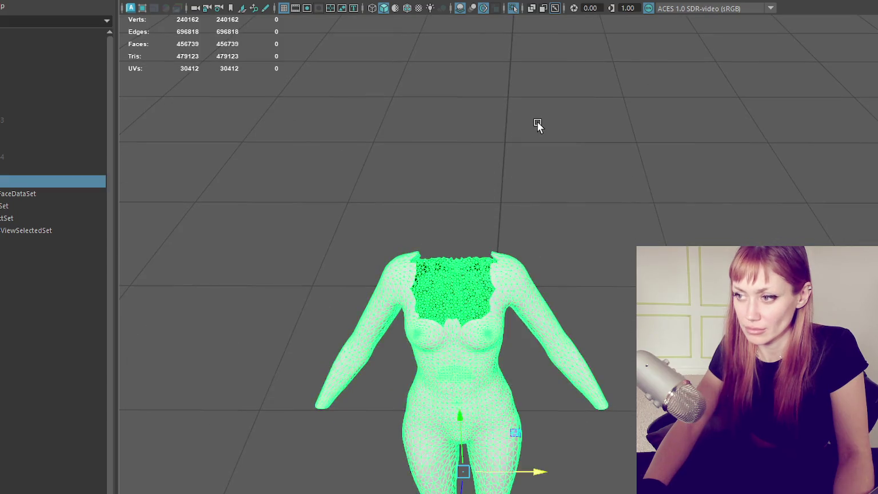
{"action": "left_click", "coordinate": [522, 118]}
{"action": "mouse_move", "coordinate": [545, 190]}
{"action": "left_mouse_down", "text": "alt"}
{"action": "mouse_move", "coordinate": [720, 130]}
{"action": "mouse_move", "coordinate": [576, 141]}
{"action": "mouse_move", "coordinate": [519, 178]}
{"action": "mouse_move", "coordinate": [541, 176]}
{"action": "left_mouse_up", "text": "alt"}
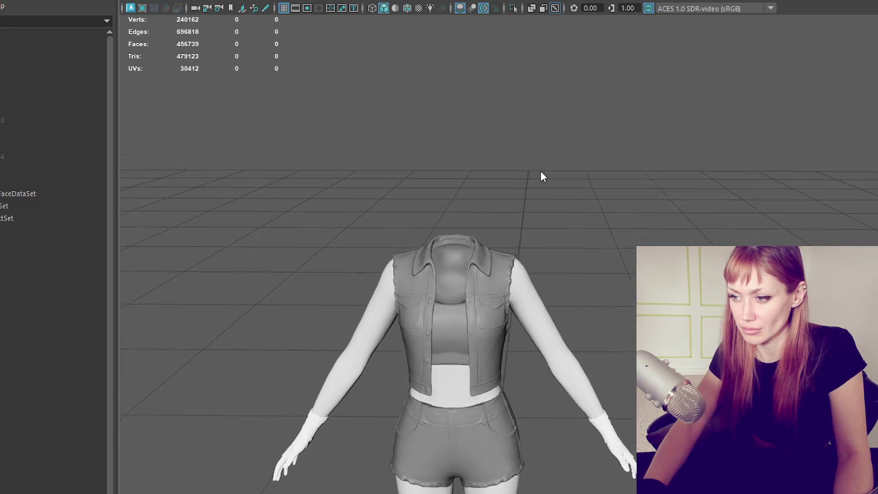
Step: Unhide the masked head mesh and view the character from three-quarters
{"action": "scroll", "coordinate": [579, 291], "scroll_direction": "up", "scroll_amount": 2}
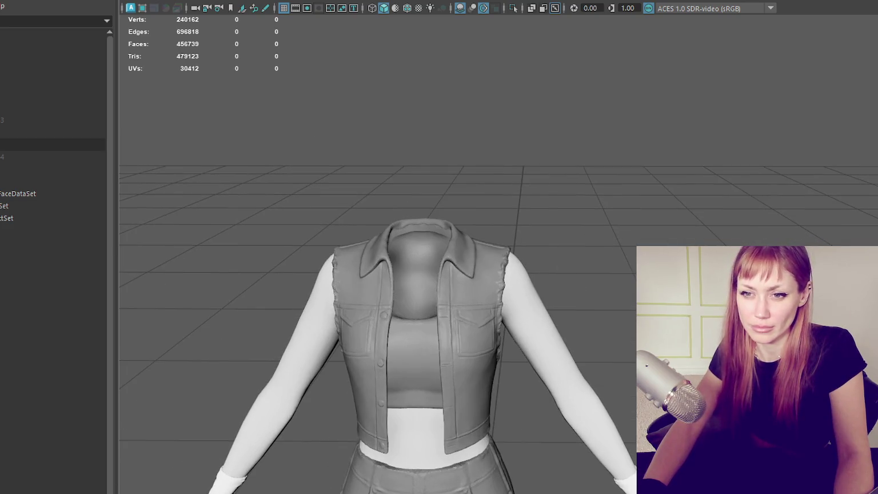
{"action": "left_click", "coordinate": [51, 157]}
{"action": "key", "text": "shift+h"}
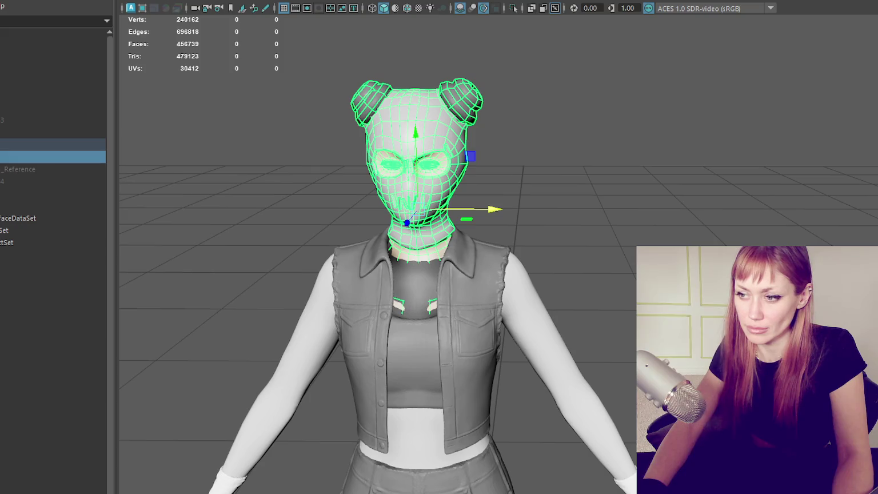
{"action": "left_click", "coordinate": [582, 125]}
{"action": "mouse_move", "coordinate": [582, 125]}
{"action": "left_mouse_down", "text": "alt"}
{"action": "mouse_move", "coordinate": [636, 111]}
{"action": "mouse_move", "coordinate": [523, 132]}
{"action": "mouse_move", "coordinate": [487, 127]}
{"action": "mouse_move", "coordinate": [590, 121]}
{"action": "left_mouse_up", "text": "alt"}
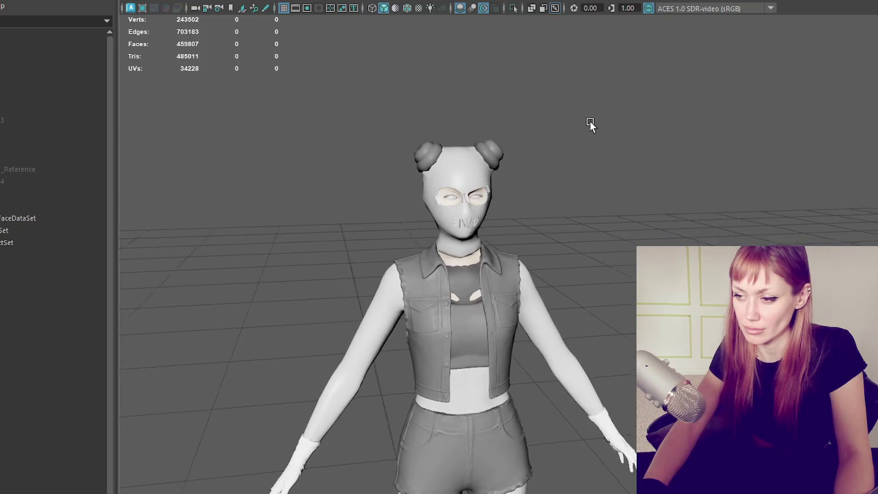
{"action": "scroll", "coordinate": [589, 132], "scroll_direction": "down", "scroll_amount": 3}
{"action": "scroll", "coordinate": [589, 140], "scroll_direction": "up", "scroll_amount": 3}
Step: Inspect the masked head's chest vertices in wireframe display
{"action": "left_click", "coordinate": [478, 258]}
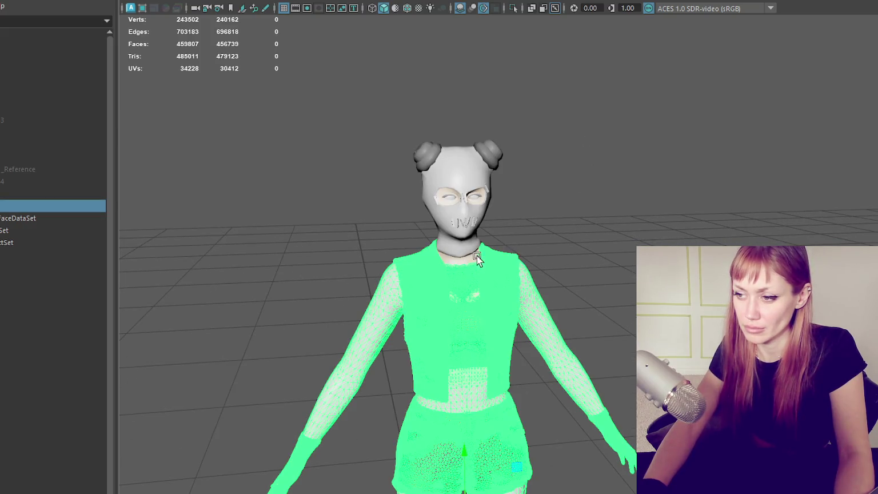
{"action": "left_click", "coordinate": [476, 256]}
{"action": "right_click_drag", "start_coordinate": [637, 166], "coordinate": [582, 167]}
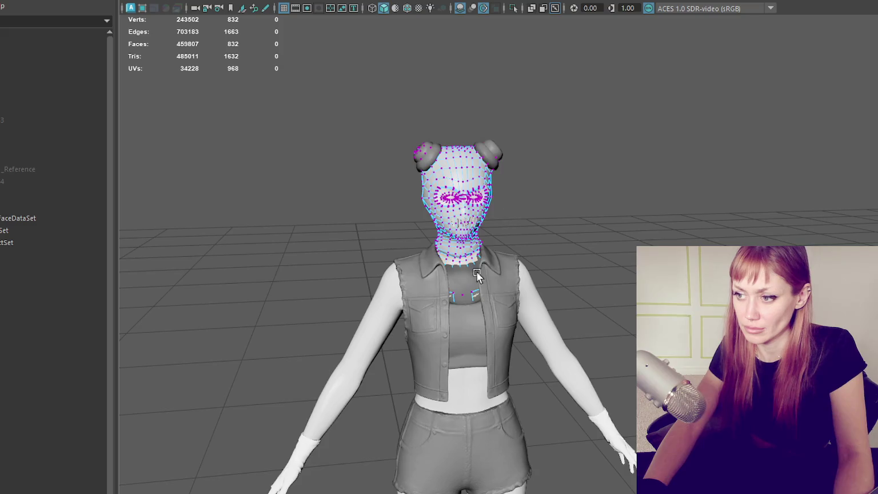
{"action": "key", "text": "4"}
{"action": "left_click_drag", "start_coordinate": [462, 346], "coordinate": [513, 379]}
{"action": "left_click", "coordinate": [136, 183]}
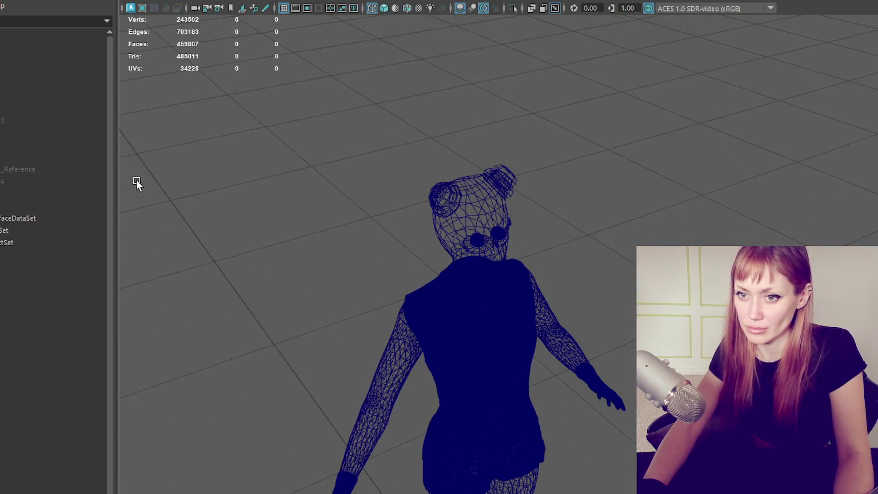
Step: Duplicate the masked head and rename the copy in the Outliner
{"action": "left_click", "coordinate": [69, 157]}
{"action": "key", "text": "ctrl+d"}
{"action": "mouse_move", "coordinate": [10, 182]}
{"action": "middle_mouse_down"}
{"action": "mouse_move", "coordinate": [14, 85]}
{"action": "mouse_move", "coordinate": [5, 83]}
{"action": "middle_mouse_up"}
{"action": "double_click", "coordinate": [5, 83]}
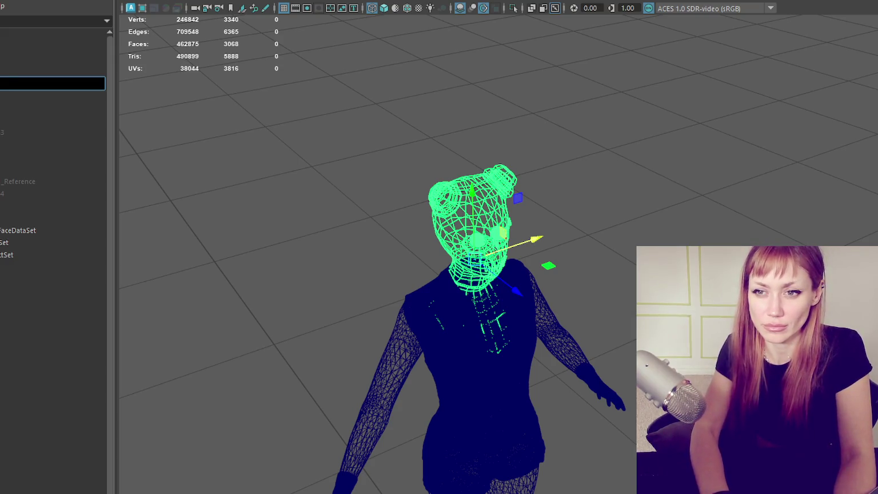
{"action": "type", "text": "v F"}
{"action": "key", "text": "Return"}
{"action": "key", "text": "Delete"}
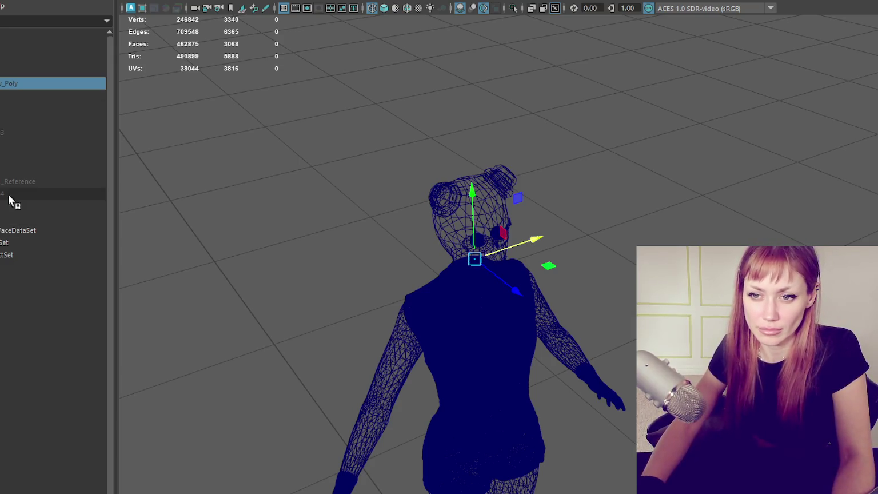
{"action": "left_click", "coordinate": [3, 169]}
Step: Select only the head copy and set symmetry to Object X
{"action": "key", "text": "4"}
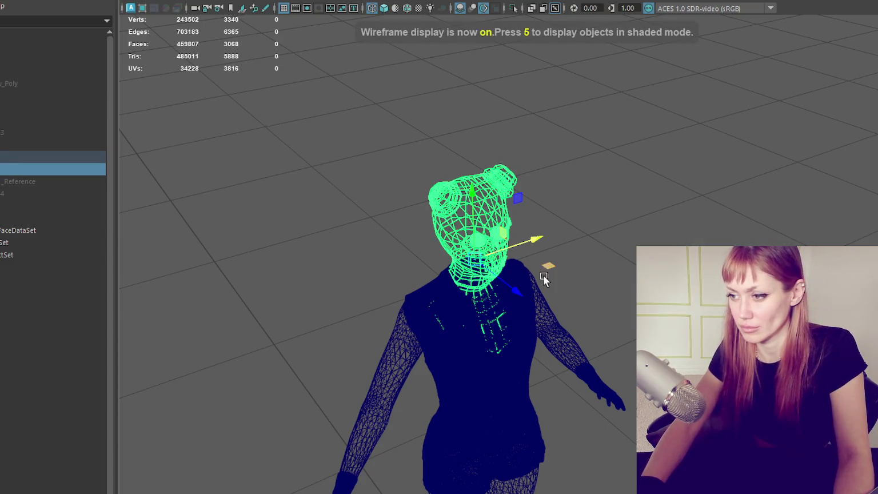
{"action": "scroll", "coordinate": [545, 269], "scroll_direction": "up", "scroll_amount": 2}
{"action": "scroll", "coordinate": [588, 323], "scroll_direction": "up", "scroll_amount": 2}
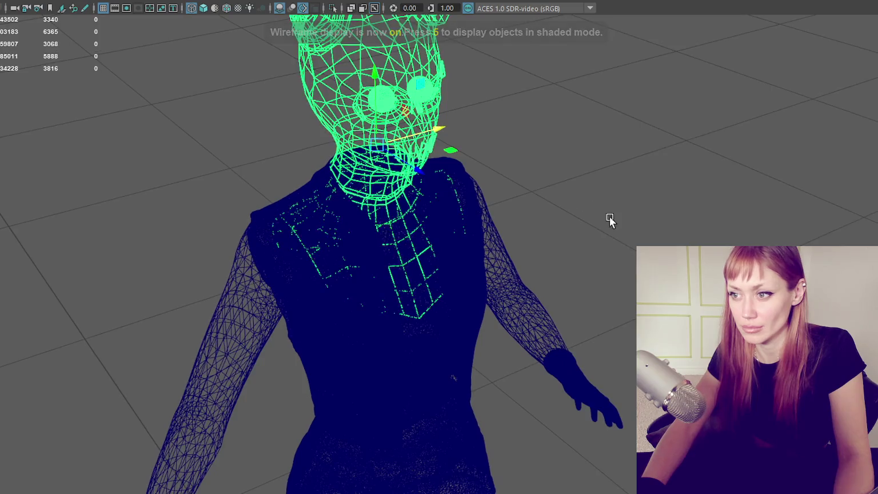
{"action": "mouse_move", "coordinate": [609, 216]}
{"action": "left_mouse_down", "text": "alt"}
{"action": "mouse_move", "coordinate": [517, 223]}
{"action": "mouse_move", "coordinate": [522, 196]}
{"action": "mouse_move", "coordinate": [630, 197]}
{"action": "left_mouse_up", "text": "alt"}
{"action": "right_click", "coordinate": [584, 212]}
{"action": "right_click", "coordinate": [721, 201]}
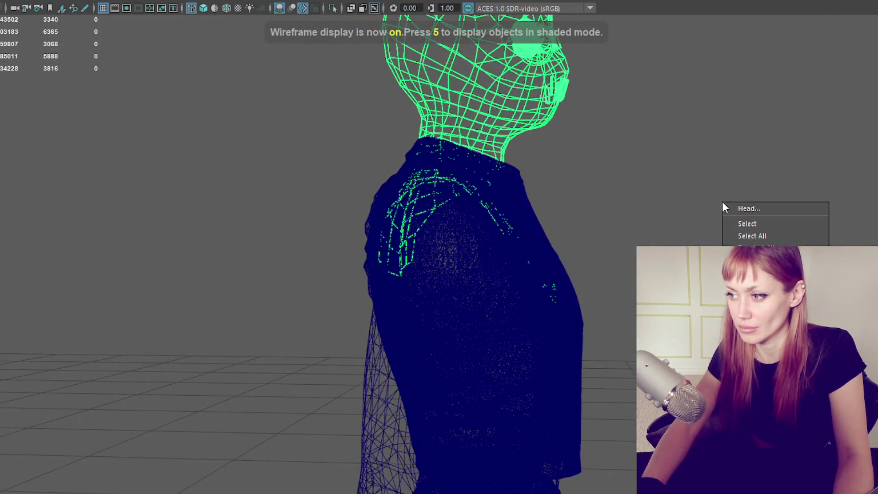
{"action": "left_click", "coordinate": [511, 81]}
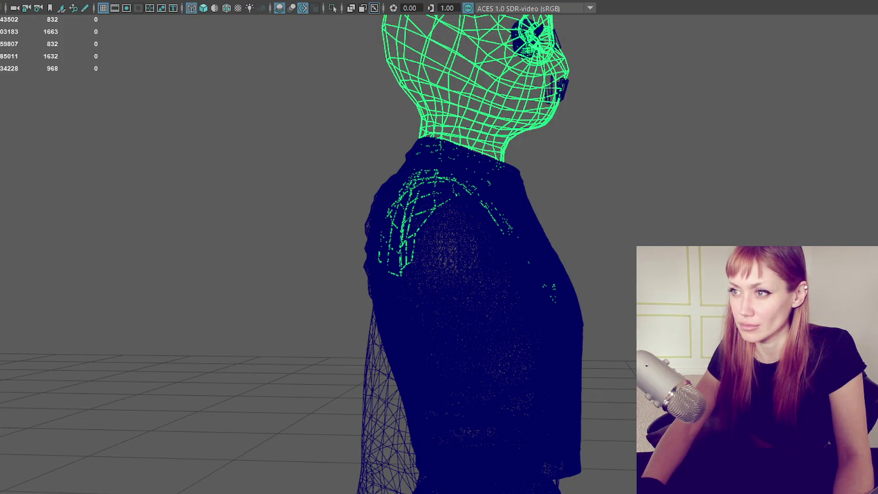
{"action": "left_click", "coordinate": [540, 2]}
{"action": "left_click", "coordinate": [526, 2]}
Step: With soft selection on, pull the copy's neck vertices into the vest's neckline
{"action": "right_click_drag", "start_coordinate": [754, 174], "coordinate": [694, 195]}
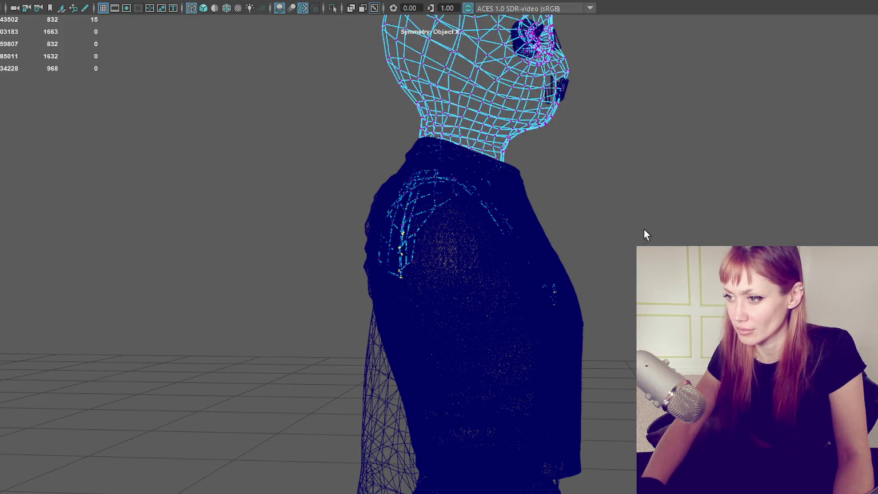
{"action": "left_click_drag", "start_coordinate": [643, 229], "coordinate": [591, 390], "text": "alt"}
{"action": "key", "text": "4"}
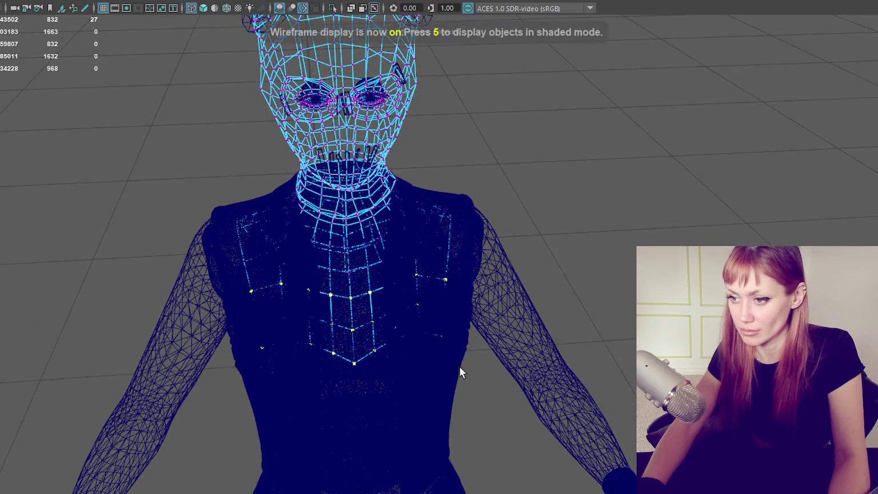
{"action": "key", "text": "5"}
{"action": "scroll", "coordinate": [457, 343], "scroll_direction": "up", "scroll_amount": 2}
{"action": "mouse_move", "coordinate": [491, 343]}
{"action": "left_mouse_down"}
{"action": "mouse_move", "coordinate": [512, 340]}
{"action": "mouse_move", "coordinate": [463, 353]}
{"action": "left_mouse_up"}
{"action": "left_click_drag", "start_coordinate": [485, 341], "coordinate": [492, 346]}
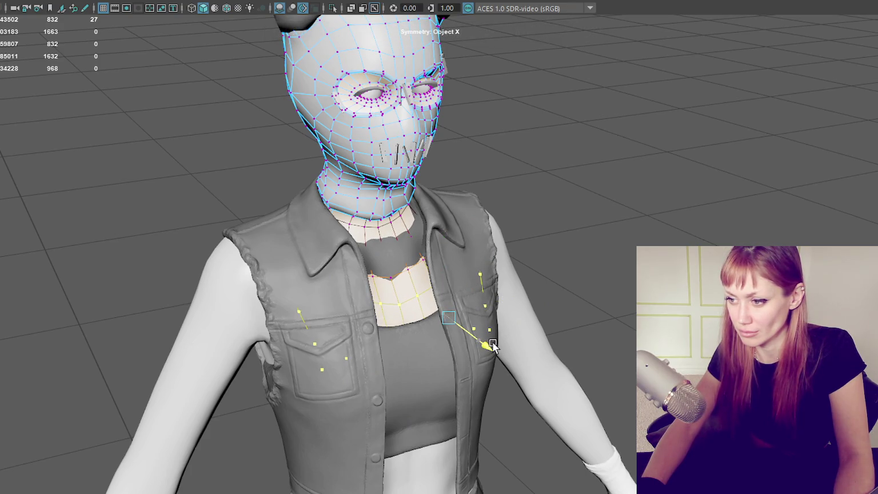
Step: Target-weld the stray collar vertices onto their neighbours
{"action": "key", "text": "F8"}
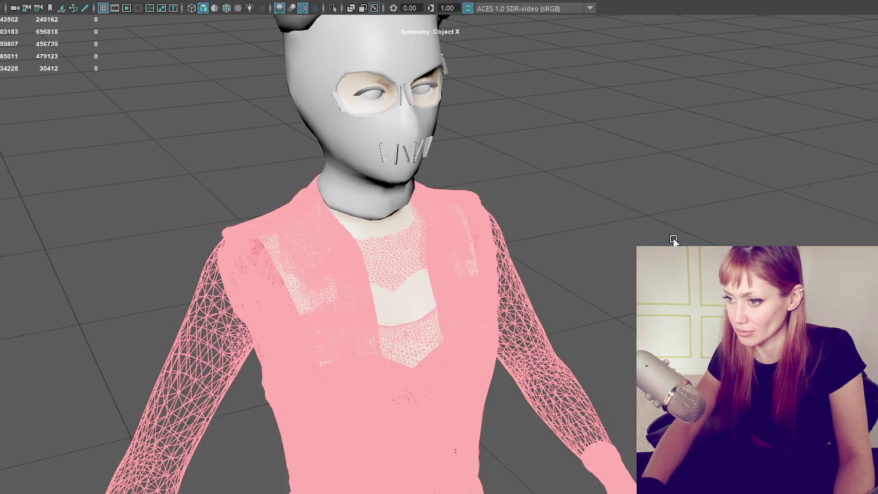
{"action": "key", "text": "F8"}
{"action": "right_click_drag", "start_coordinate": [724, 183], "coordinate": [597, 192]}
{"action": "left_click", "coordinate": [387, 275]}
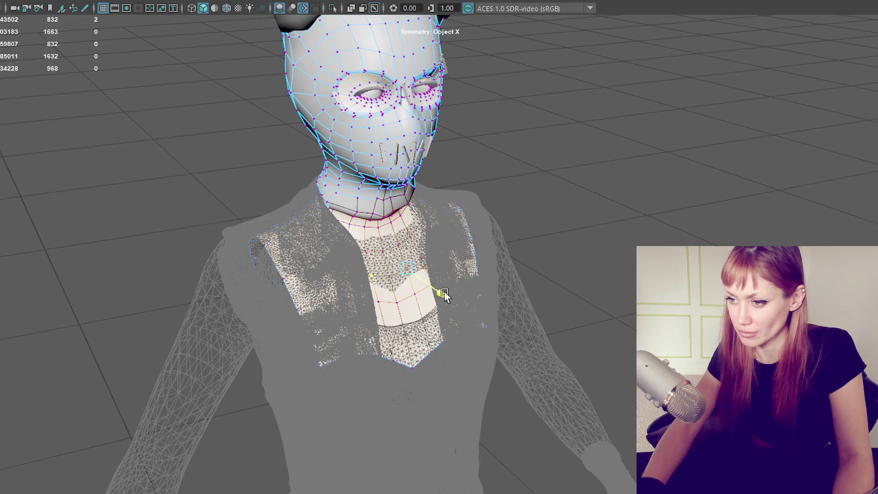
{"action": "left_click_drag", "start_coordinate": [371, 277], "coordinate": [446, 293]}
{"action": "key", "text": "w"}
{"action": "left_click", "coordinate": [387, 254]}
{"action": "left_click_drag", "start_coordinate": [387, 254], "coordinate": [417, 272]}
Step: Adjust a collar vertex and switch to textured shaded display
{"action": "scroll", "coordinate": [420, 229], "scroll_direction": "down", "scroll_amount": 3}
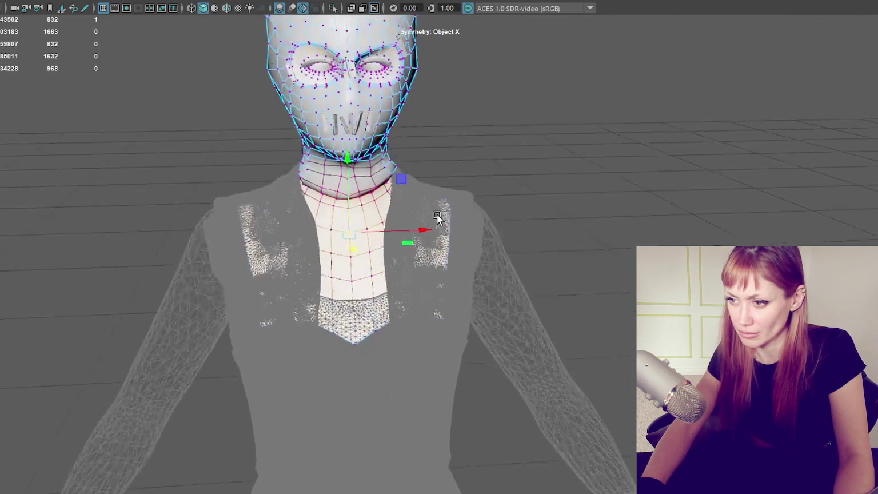
{"action": "scroll", "coordinate": [441, 230], "scroll_direction": "up", "scroll_amount": 3}
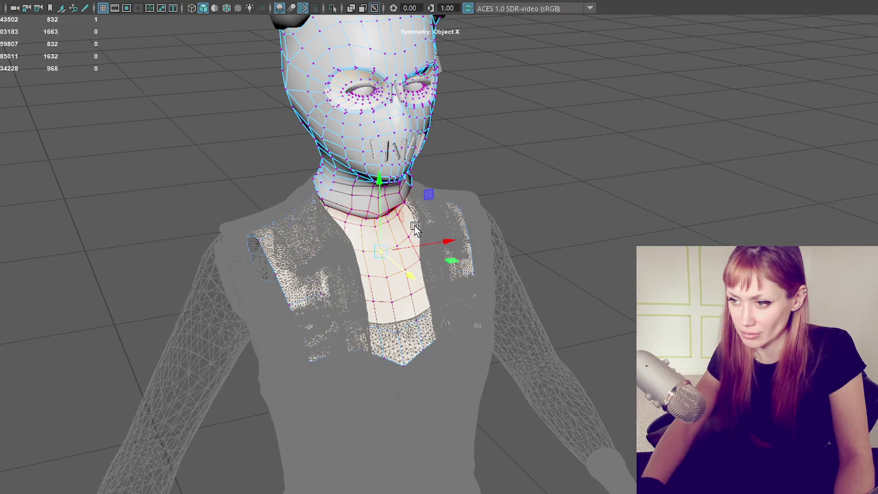
{"action": "left_click", "coordinate": [421, 212]}
{"action": "left_click", "coordinate": [430, 223]}
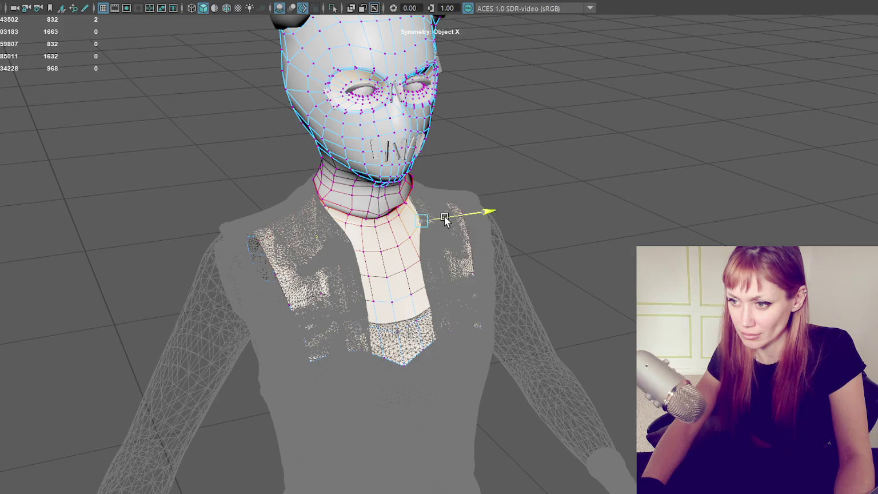
{"action": "left_click_drag", "start_coordinate": [445, 215], "coordinate": [503, 130], "text": "alt"}
{"action": "key", "text": "6"}
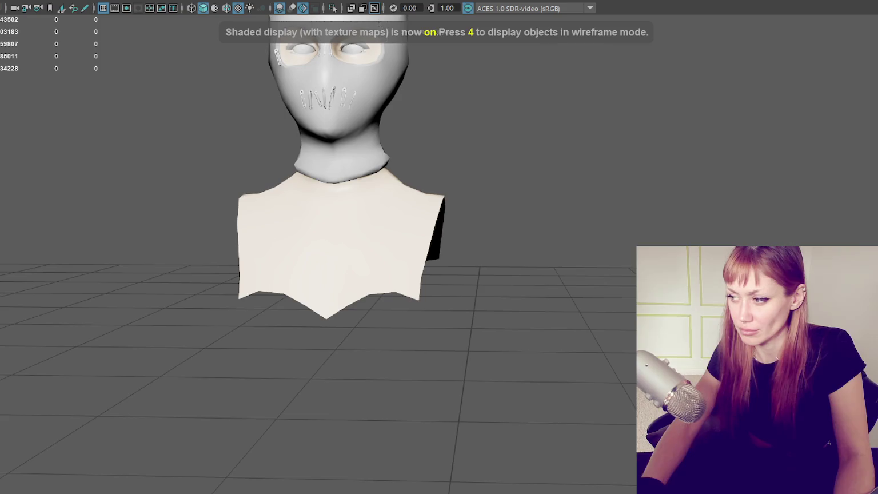
Step: Orbit and dolly to frame the full dressed character with its new collar patch
{"action": "scroll", "coordinate": [616, 270], "scroll_direction": "down", "scroll_amount": 5}
{"action": "mouse_move", "coordinate": [543, 274]}
{"action": "left_mouse_down", "text": "alt"}
{"action": "mouse_move", "coordinate": [616, 270]}
{"action": "mouse_move", "coordinate": [600, 229]}
{"action": "left_mouse_up", "text": "alt"}
{"action": "scroll", "coordinate": [599, 226], "scroll_direction": "down", "scroll_amount": 3}
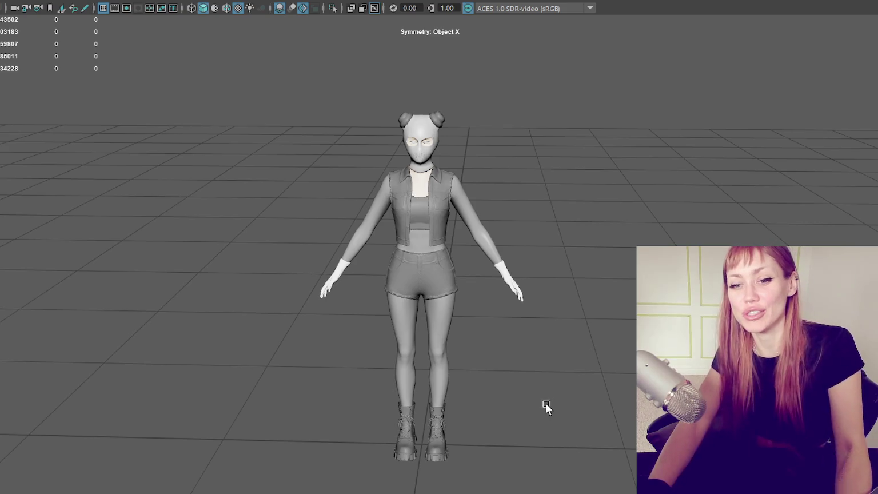
{"action": "scroll", "coordinate": [568, 378], "scroll_direction": "up", "scroll_amount": 3}
{"action": "scroll", "coordinate": [578, 370], "scroll_direction": "down", "scroll_amount": 2}
{"action": "mouse_move", "coordinate": [579, 371]}
{"action": "left_mouse_down", "text": "alt"}
{"action": "mouse_move", "coordinate": [515, 372]}
{"action": "mouse_move", "coordinate": [590, 367]}
{"action": "mouse_move", "coordinate": [514, 308]}
{"action": "mouse_move", "coordinate": [619, 333]}
{"action": "left_mouse_up", "text": "alt"}
{"action": "left_click", "coordinate": [439, 308]}
{"action": "left_click", "coordinate": [602, 341]}
{"action": "scroll", "coordinate": [620, 331], "scroll_direction": "up", "scroll_amount": 2}
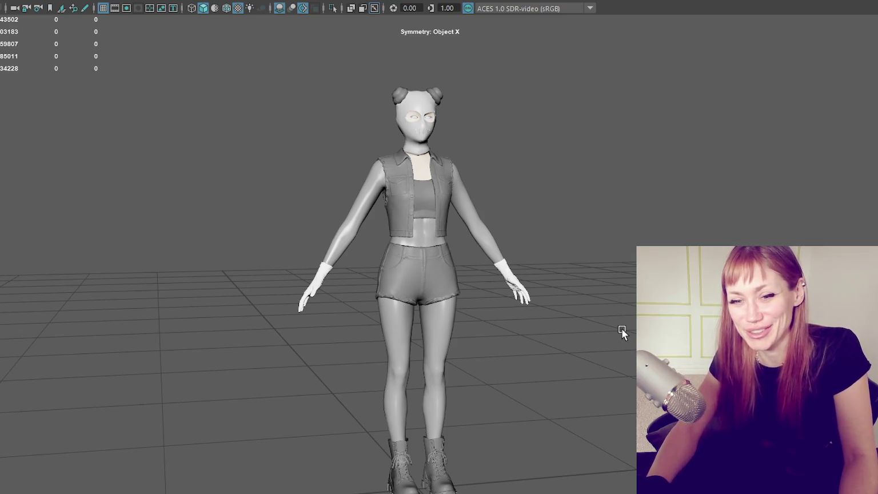
{"action": "mouse_move", "coordinate": [622, 331]}
{"action": "left_mouse_down", "text": "alt"}
{"action": "mouse_move", "coordinate": [532, 340]}
{"action": "mouse_move", "coordinate": [627, 340]}
{"action": "left_mouse_up", "text": "alt"}
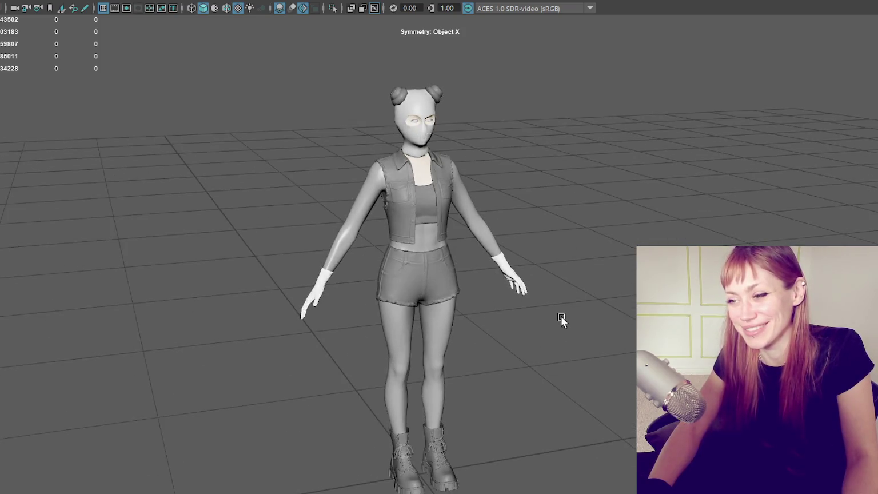
{"action": "left_click", "coordinate": [451, 321]}
{"action": "mouse_move", "coordinate": [582, 305]}
{"action": "left_mouse_down", "text": "alt"}
{"action": "mouse_move", "coordinate": [554, 304]}
{"action": "mouse_move", "coordinate": [584, 304]}
{"action": "left_mouse_up", "text": "alt"}
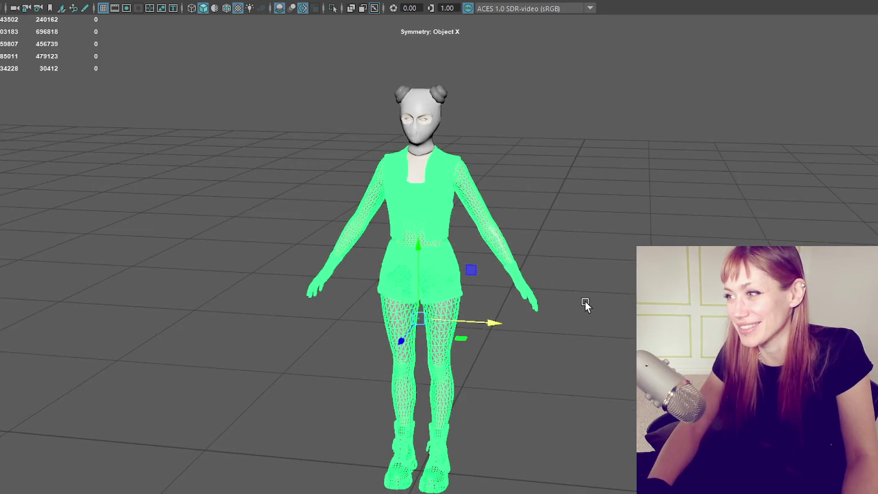
{"action": "scroll", "coordinate": [417, 289], "scroll_direction": "up", "scroll_amount": 3}
{"action": "left_click", "coordinate": [652, 219]}
{"action": "mouse_move", "coordinate": [653, 219]}
{"action": "left_mouse_down", "text": "alt"}
{"action": "mouse_move", "coordinate": [706, 214]}
{"action": "mouse_move", "coordinate": [541, 232]}
{"action": "mouse_move", "coordinate": [686, 200]}
{"action": "left_mouse_up", "text": "alt"}
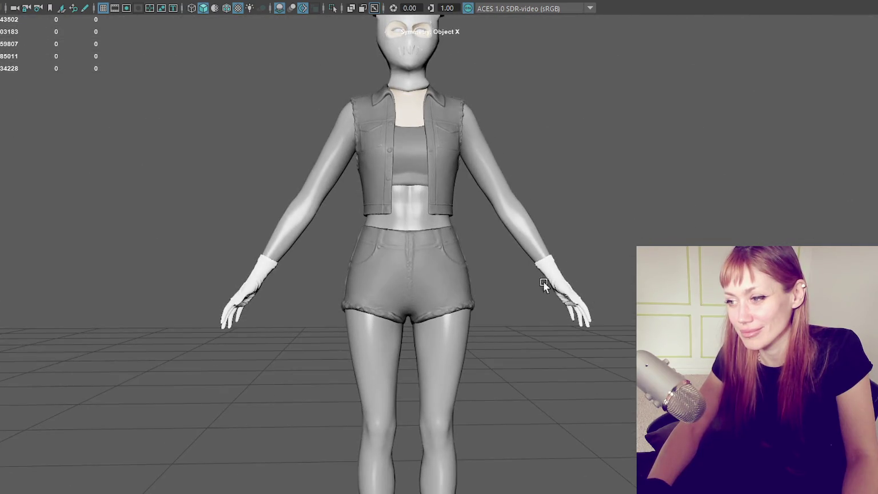
{"action": "left_click", "coordinate": [544, 281]}
{"action": "left_click", "coordinate": [544, 251]}
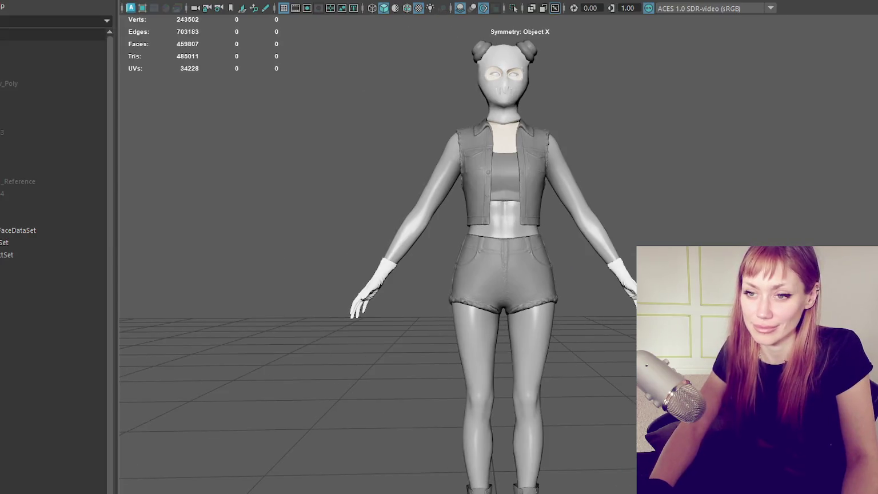
Step: Duplicate the body item and move the vest half above _Reference in the Outliner
{"action": "left_click", "coordinate": [2, 217]}
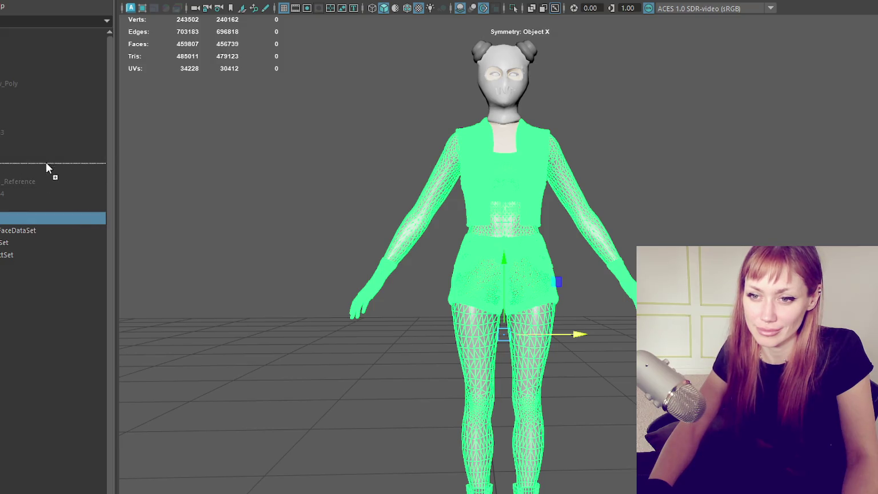
{"action": "left_click_drag", "start_coordinate": [29, 171], "coordinate": [22, 176]}
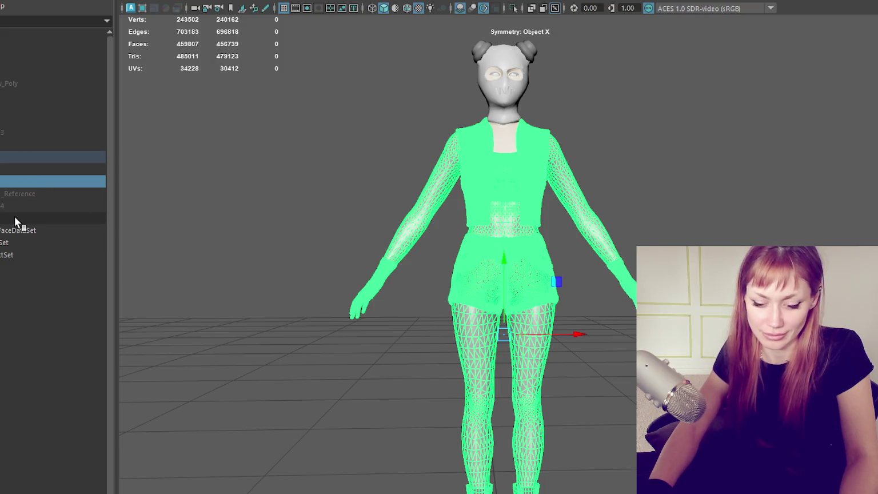
{"action": "left_click", "coordinate": [14, 216]}
{"action": "left_click_drag", "start_coordinate": [14, 216], "coordinate": [19, 199]}
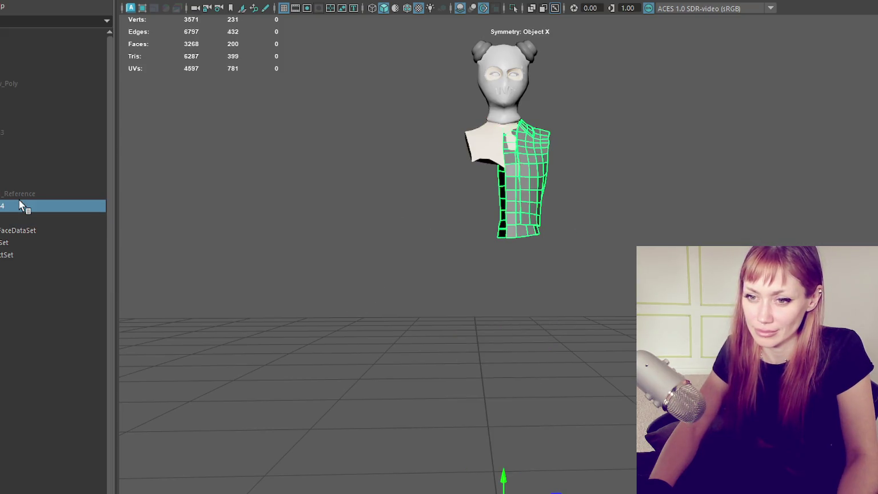
{"action": "key", "text": "ctrl+d"}
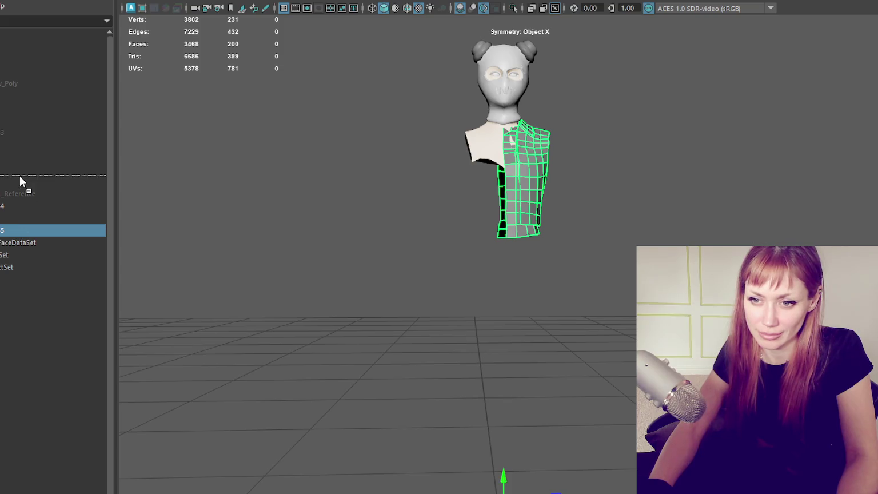
{"action": "left_click_drag", "start_coordinate": [14, 231], "coordinate": [8, 197]}
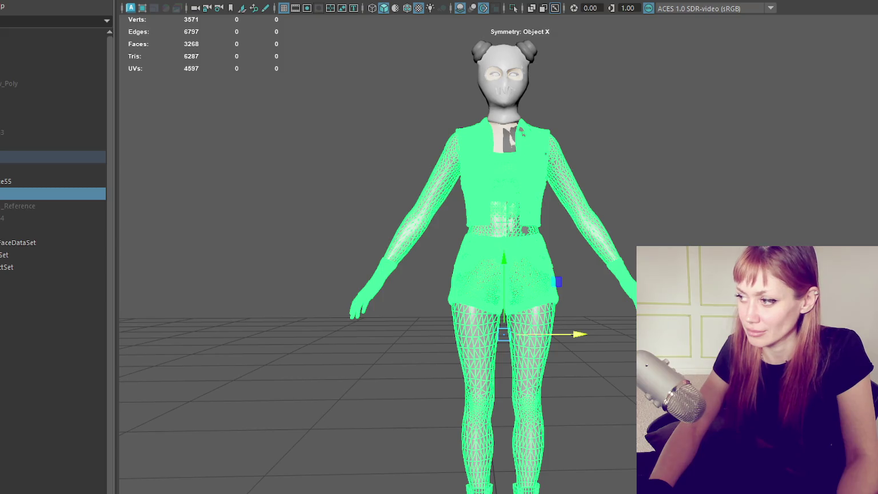
Step: Select the vest half and isolate it in the viewport
{"action": "left_click", "coordinate": [623, 249]}
{"action": "scroll", "coordinate": [623, 249], "scroll_direction": "up", "scroll_amount": 5}
{"action": "scroll", "coordinate": [586, 391], "scroll_direction": "up", "scroll_amount": 3}
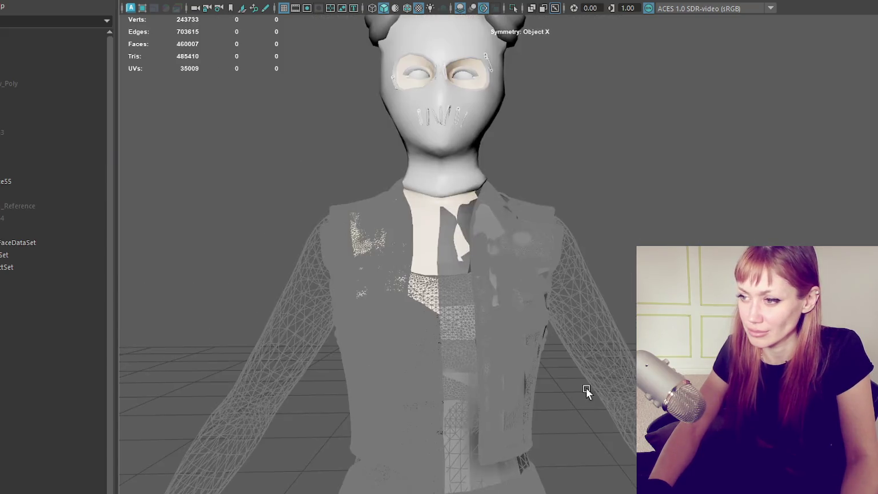
{"action": "left_click", "coordinate": [443, 265]}
{"action": "mouse_move", "coordinate": [500, 255]}
{"action": "left_mouse_down", "text": "alt"}
{"action": "mouse_move", "coordinate": [451, 278]}
{"action": "mouse_move", "coordinate": [261, 275]}
{"action": "mouse_move", "coordinate": [525, 288]}
{"action": "mouse_move", "coordinate": [607, 265]}
{"action": "mouse_move", "coordinate": [510, 280]}
{"action": "left_mouse_up", "text": "alt"}
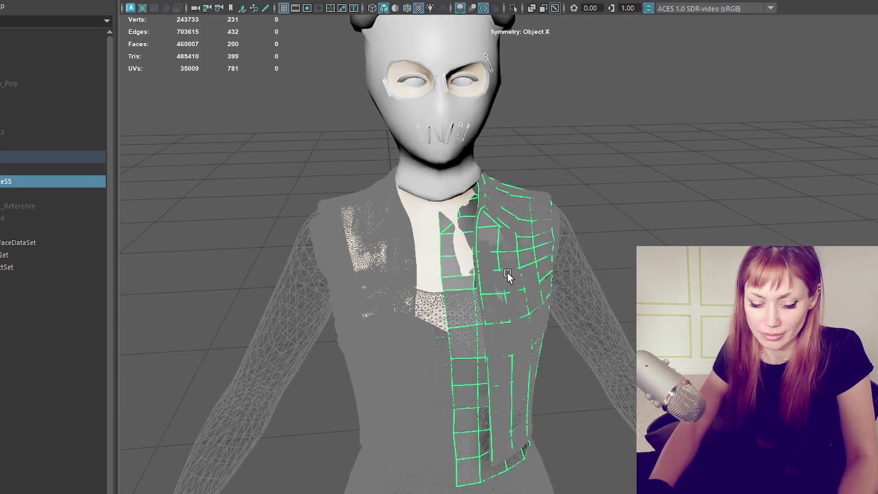
{"action": "key", "text": "ctrl+1"}
{"action": "right_click_drag", "start_coordinate": [582, 129], "coordinate": [641, 109]}
{"action": "mouse_move", "coordinate": [659, 100]}
{"action": "left_mouse_down", "text": "alt"}
{"action": "mouse_move", "coordinate": [485, 205]}
{"action": "mouse_move", "coordinate": [457, 193]}
{"action": "mouse_move", "coordinate": [334, 192]}
{"action": "left_mouse_up", "text": "alt"}
Step: Delete the vest's top face loop
{"action": "left_click", "coordinate": [544, 159]}
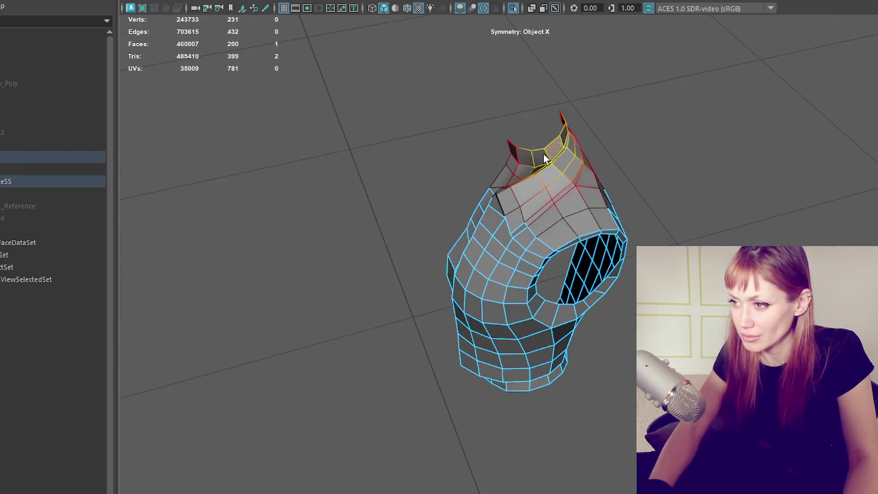
{"action": "double_click", "coordinate": [544, 159]}
{"action": "key", "text": "Delete"}
{"action": "scroll", "coordinate": [540, 155], "scroll_direction": "up", "scroll_amount": 5}
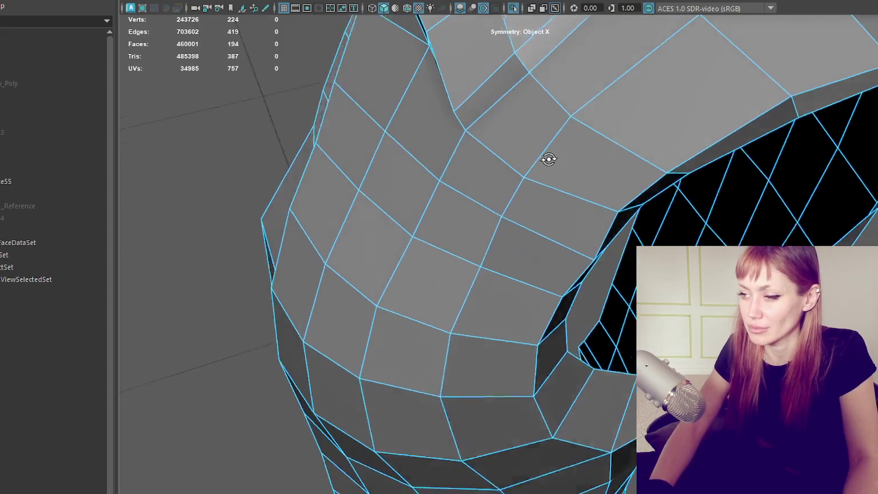
{"action": "scroll", "coordinate": [658, 137], "scroll_direction": "down", "scroll_amount": 5}
{"action": "mouse_move", "coordinate": [659, 137]}
{"action": "left_mouse_down", "text": "alt"}
{"action": "mouse_move", "coordinate": [643, 109]}
{"action": "mouse_move", "coordinate": [719, 137]}
{"action": "left_mouse_up", "text": "alt"}
{"action": "scroll", "coordinate": [630, 181], "scroll_direction": "up", "scroll_amount": 5}
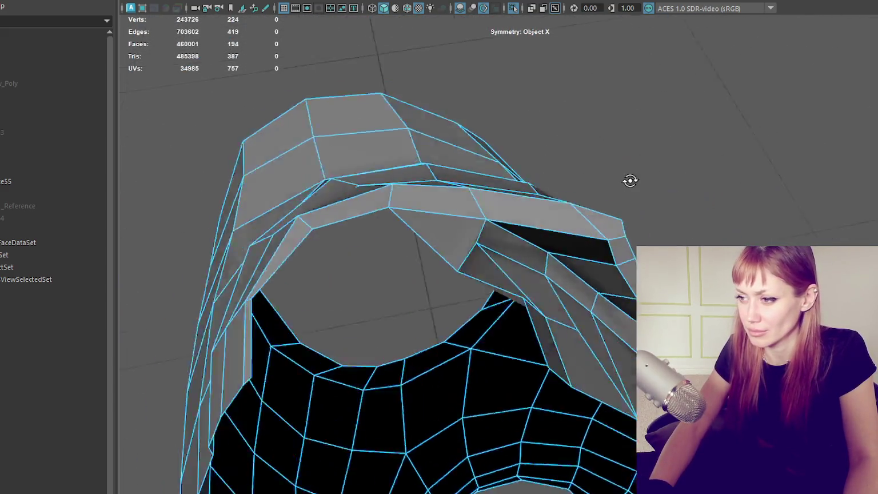
{"action": "left_click_drag", "start_coordinate": [630, 180], "coordinate": [563, 170], "text": "alt"}
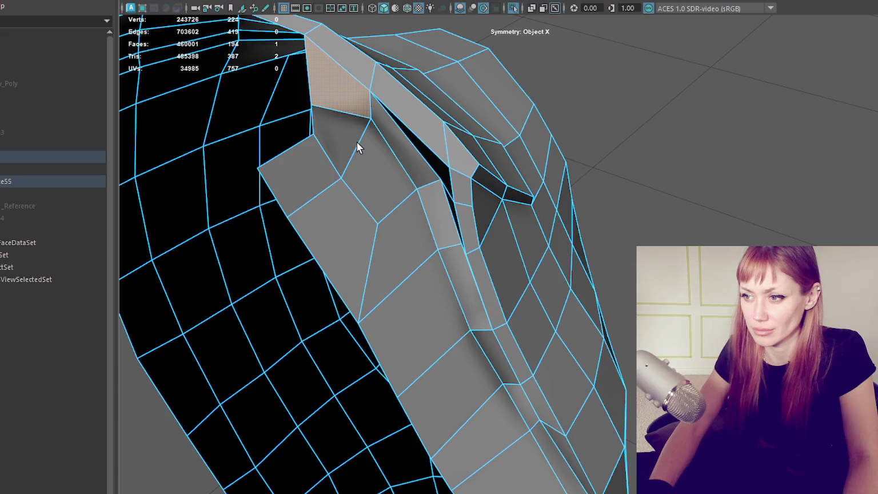
Step: Select faces along the vest opening edge with symmetry turned off
{"action": "left_click", "coordinate": [356, 142]}
{"action": "mouse_move", "coordinate": [400, 144]}
{"action": "left_mouse_down"}
{"action": "mouse_move", "coordinate": [427, 246]}
{"action": "mouse_move", "coordinate": [482, 307]}
{"action": "mouse_move", "coordinate": [585, 302]}
{"action": "mouse_move", "coordinate": [621, 378]}
{"action": "left_mouse_up"}
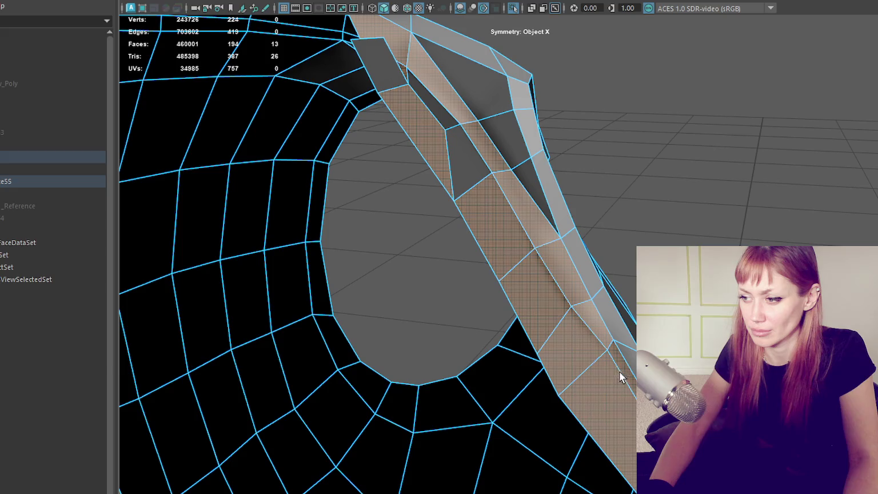
{"action": "mouse_move", "coordinate": [510, 111]}
{"action": "left_mouse_down"}
{"action": "mouse_move", "coordinate": [519, 172]}
{"action": "mouse_move", "coordinate": [420, 120]}
{"action": "mouse_move", "coordinate": [439, 150]}
{"action": "left_mouse_up"}
{"action": "left_click", "coordinate": [571, 1]}
{"action": "left_click", "coordinate": [543, 1]}
{"action": "key", "text": "a"}
{"action": "mouse_move", "coordinate": [470, 94]}
{"action": "left_mouse_down", "text": "alt"}
{"action": "mouse_move", "coordinate": [435, 90]}
{"action": "mouse_move", "coordinate": [581, 86]}
{"action": "left_mouse_up", "text": "alt"}
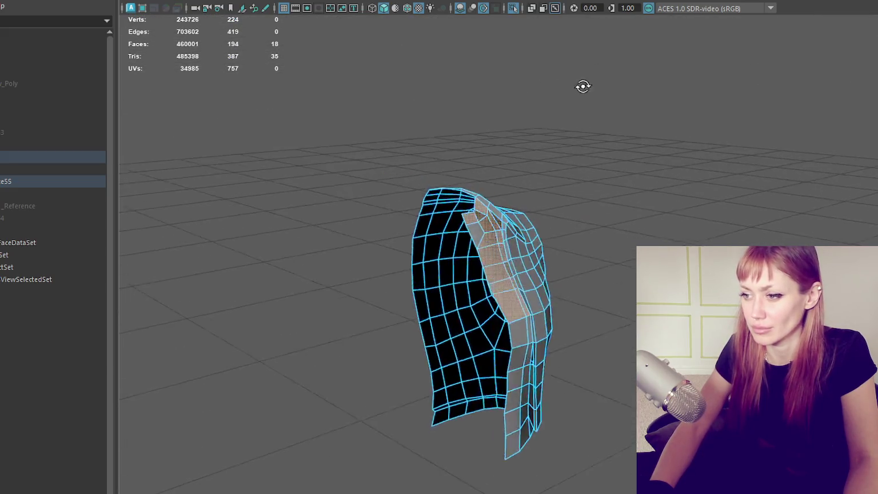
{"action": "key", "text": "f"}
{"action": "scroll", "coordinate": [455, 173], "scroll_direction": "down", "scroll_amount": 5}
Step: Select the inner collar strip faces down the vest and delete them
{"action": "left_click", "coordinate": [478, 155]}
{"action": "scroll", "coordinate": [478, 156], "scroll_direction": "up", "scroll_amount": 2}
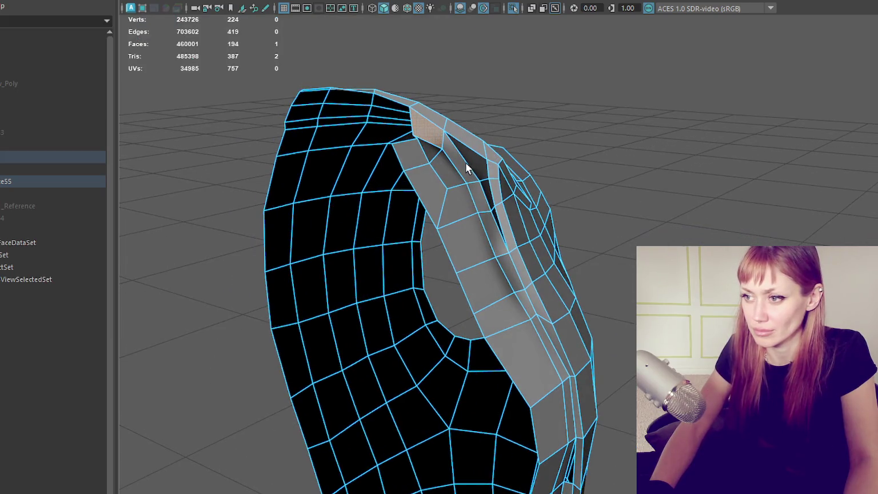
{"action": "double_click", "coordinate": [484, 188], "text": "shift"}
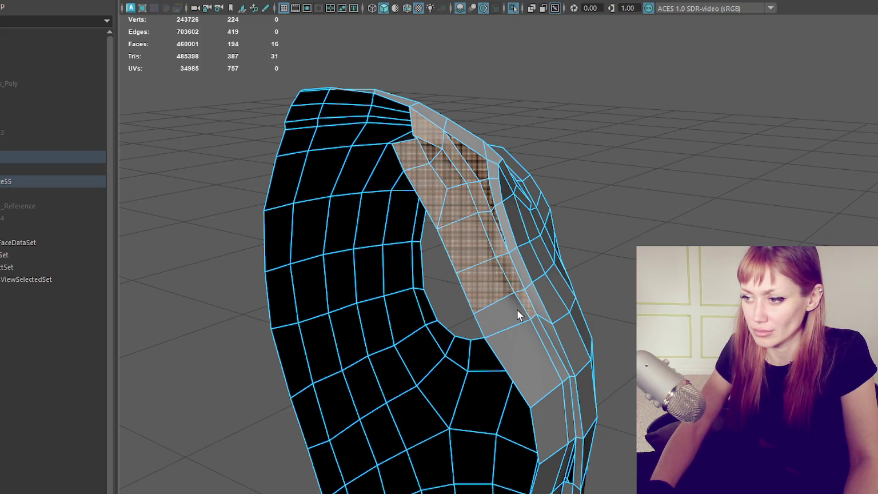
{"action": "left_click_drag", "start_coordinate": [517, 310], "coordinate": [549, 342], "text": "shift"}
{"action": "mouse_move", "coordinate": [558, 422]}
{"action": "left_mouse_down", "text": "alt"}
{"action": "mouse_move", "coordinate": [429, 321]}
{"action": "mouse_move", "coordinate": [470, 372]}
{"action": "mouse_move", "coordinate": [482, 345]}
{"action": "left_mouse_up", "text": "alt"}
{"action": "left_click", "coordinate": [428, 321]}
{"action": "left_click", "coordinate": [467, 394], "text": "shift"}
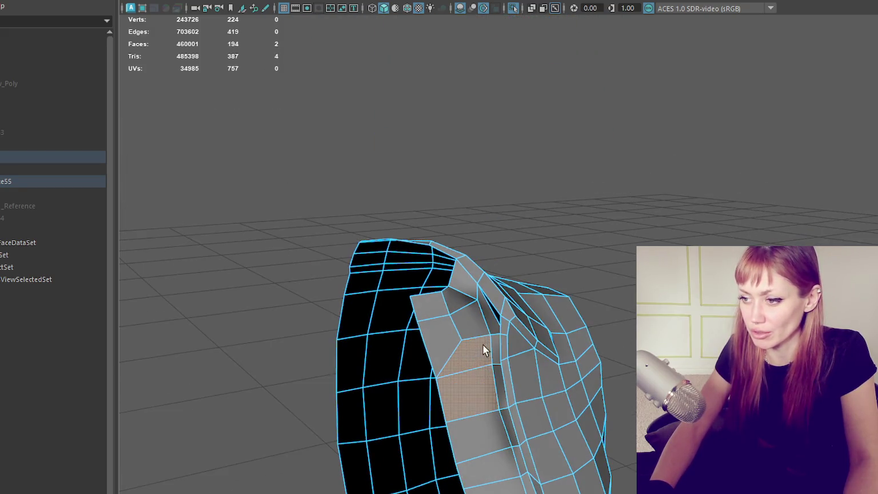
{"action": "mouse_move", "coordinate": [435, 306]}
{"action": "left_mouse_down", "text": "shift"}
{"action": "mouse_move", "coordinate": [476, 288]}
{"action": "mouse_move", "coordinate": [525, 349]}
{"action": "mouse_move", "coordinate": [548, 354]}
{"action": "left_mouse_up", "text": "shift"}
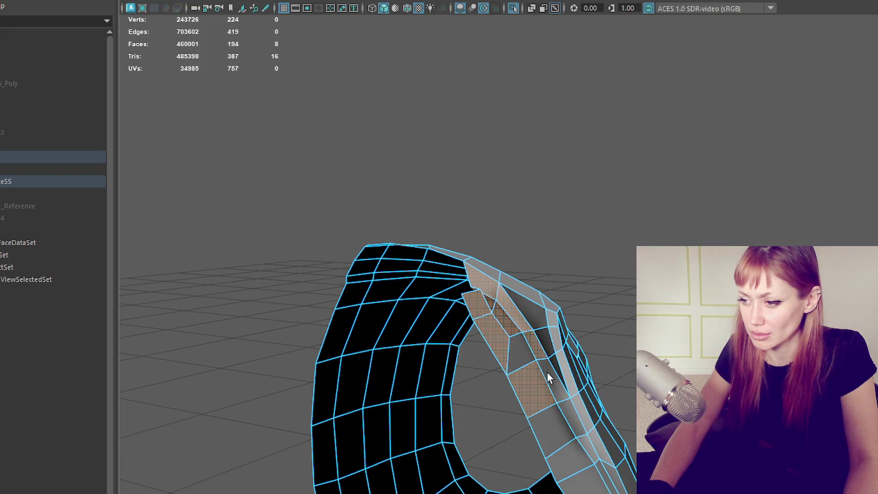
{"action": "left_click_drag", "start_coordinate": [549, 373], "coordinate": [555, 424], "text": "shift"}
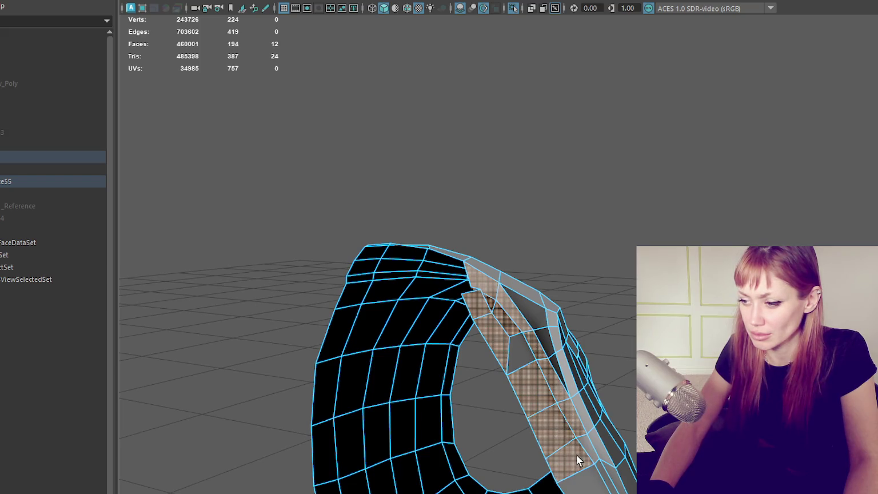
{"action": "key", "text": "Delete"}
Step: Delete the leftover small faces around the hole's rim
{"action": "left_click", "coordinate": [517, 357]}
{"action": "key", "text": "Delete"}
{"action": "mouse_move", "coordinate": [525, 57]}
{"action": "left_mouse_down", "text": "alt"}
{"action": "mouse_move", "coordinate": [507, 125]}
{"action": "mouse_move", "coordinate": [545, 329]}
{"action": "mouse_move", "coordinate": [527, 235]}
{"action": "mouse_move", "coordinate": [674, 163]}
{"action": "left_mouse_up", "text": "alt"}
{"action": "right_click_drag", "start_coordinate": [675, 163], "coordinate": [674, 196]}
{"action": "left_click", "coordinate": [591, 264]}
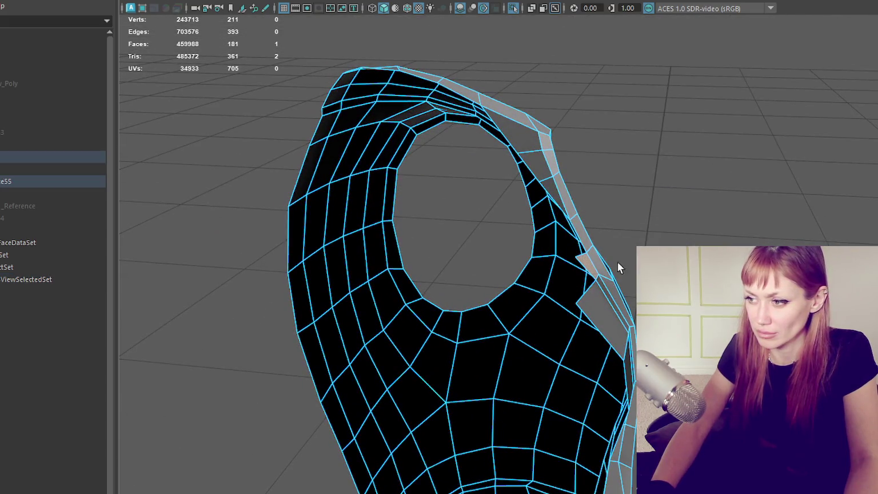
{"action": "key", "text": "Delete"}
{"action": "left_click_drag", "start_coordinate": [617, 267], "coordinate": [626, 173], "text": "alt"}
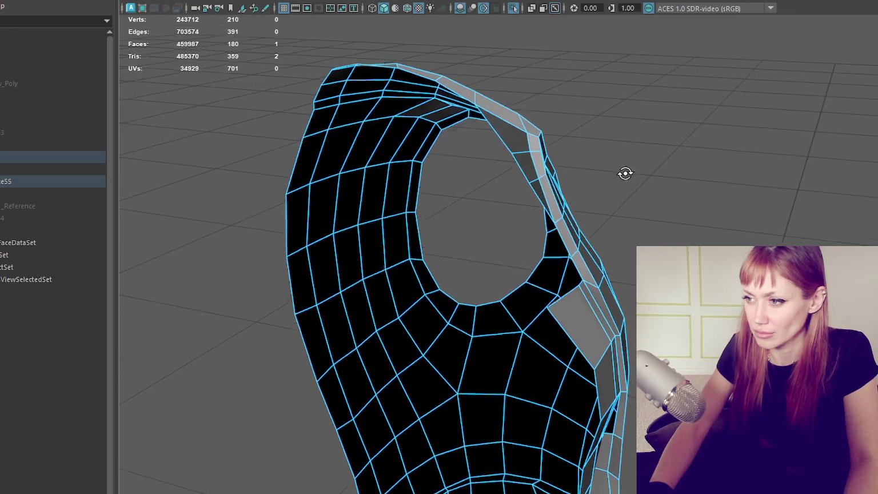
{"action": "left_click", "coordinate": [532, 190]}
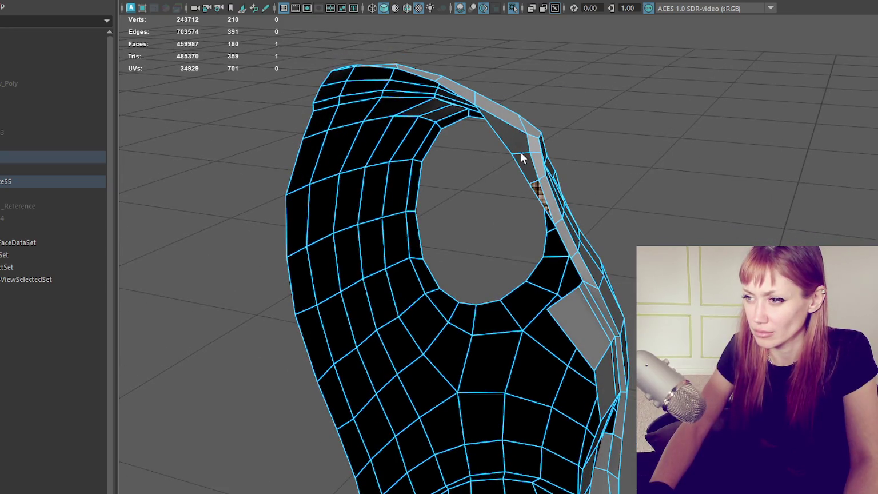
{"action": "left_click", "coordinate": [515, 142], "text": "shift"}
{"action": "key", "text": "Delete"}
{"action": "left_click_drag", "start_coordinate": [515, 141], "coordinate": [431, 147], "text": "alt"}
Step: Return to object selection and exit isolate to show the whole character
{"action": "key", "text": "F8"}
{"action": "left_click", "coordinate": [828, 136]}
{"action": "mouse_move", "coordinate": [827, 136]}
{"action": "left_mouse_down", "text": "alt"}
{"action": "mouse_move", "coordinate": [613, 121]}
{"action": "mouse_move", "coordinate": [772, 158]}
{"action": "mouse_move", "coordinate": [719, 136]}
{"action": "left_mouse_up", "text": "alt"}
{"action": "scroll", "coordinate": [594, 181], "scroll_direction": "down", "scroll_amount": 5}
{"action": "key", "text": "ctrl+1"}
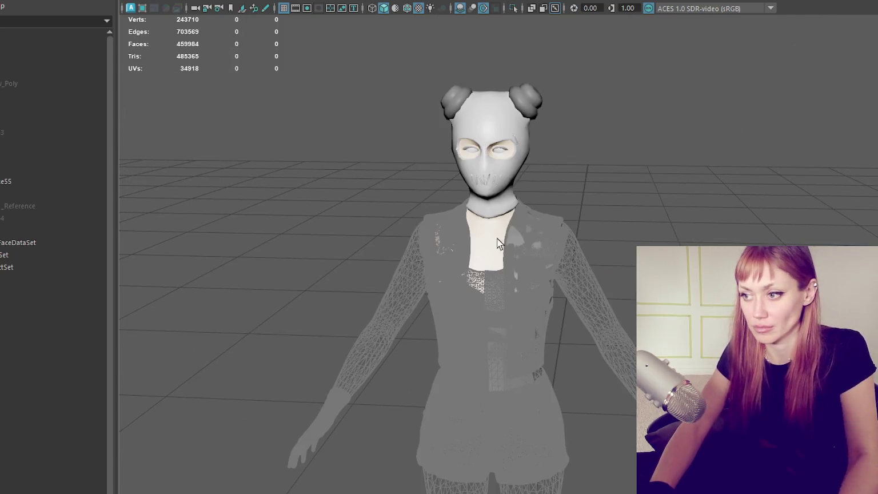
Step: Zoom in and orbit around the upper body to inspect the trimmed vest collar at the neckline
{"action": "left_click", "coordinate": [497, 242]}
{"action": "scroll", "coordinate": [495, 234], "scroll_direction": "up", "scroll_amount": 3}
{"action": "left_click", "coordinate": [564, 241]}
{"action": "left_click_drag", "start_coordinate": [564, 241], "coordinate": [603, 232], "text": "alt"}
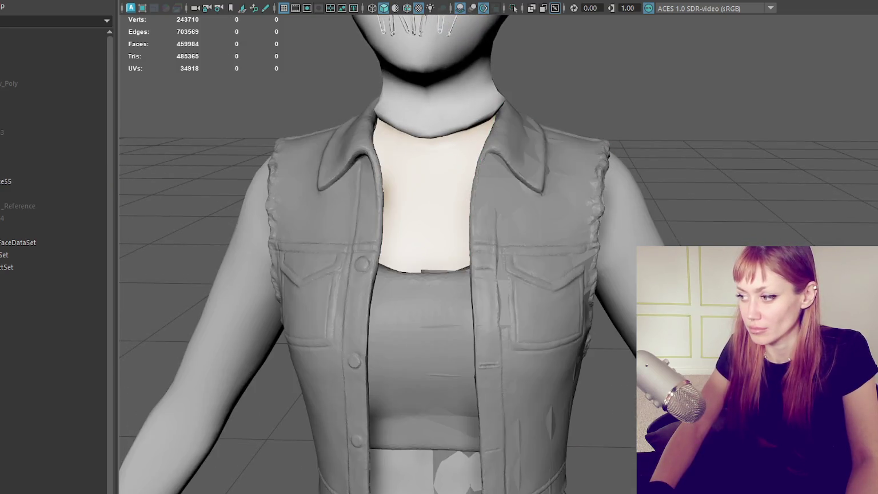
{"action": "left_click", "coordinate": [592, 297]}
{"action": "left_click", "coordinate": [633, 285]}
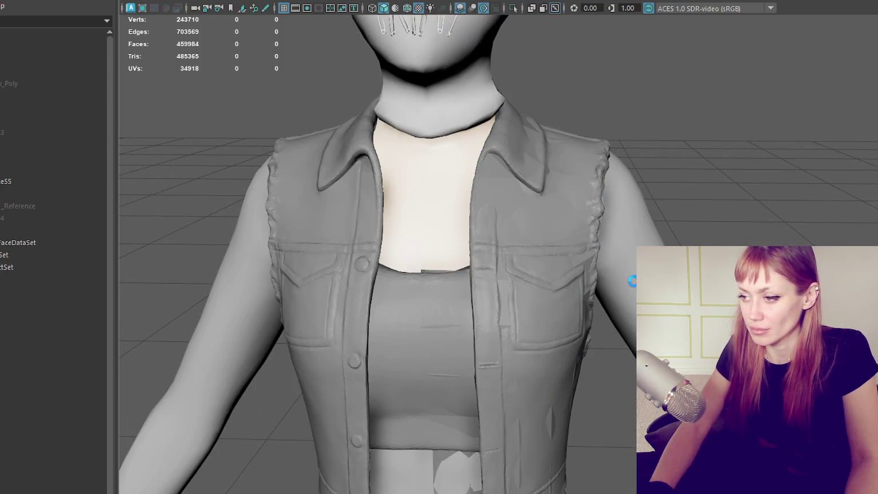
Step: Zoom back out, select all the clothing meshes in the Outliner, and bring up the Modify menu
{"action": "scroll", "coordinate": [623, 354], "scroll_direction": "down", "scroll_amount": 5}
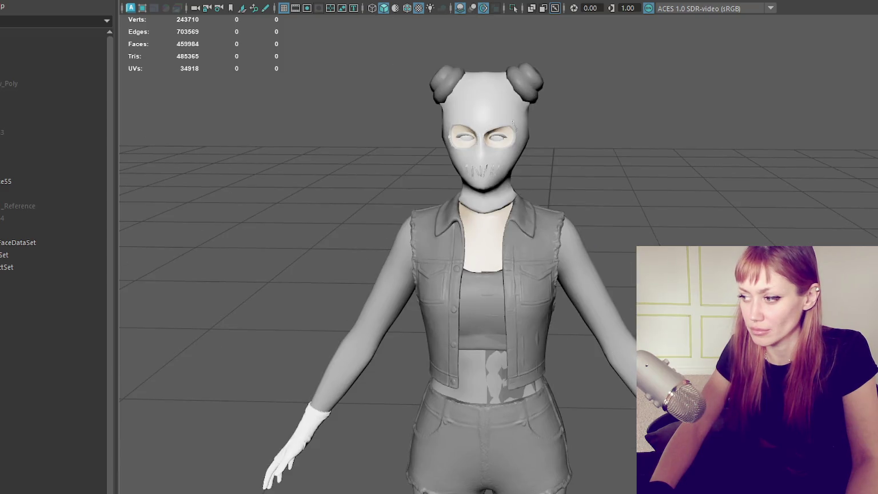
{"action": "left_click", "coordinate": [52, 193]}
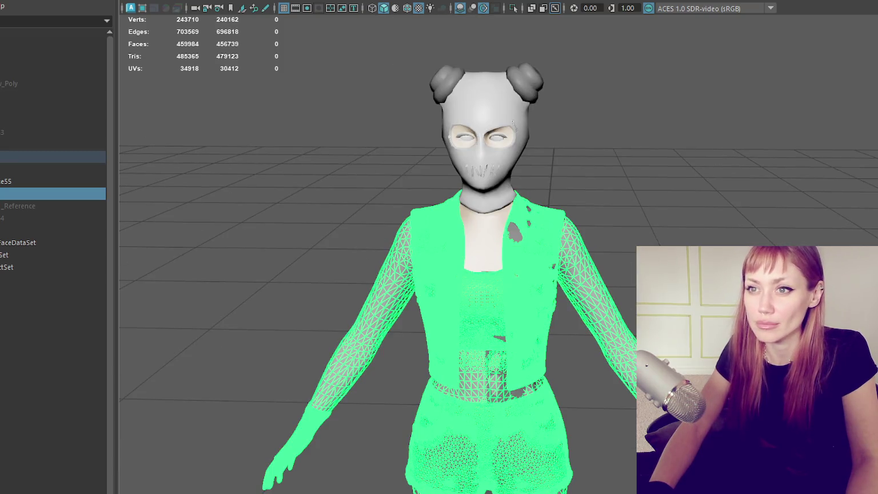
{"action": "left_click", "coordinate": [60, 1]}
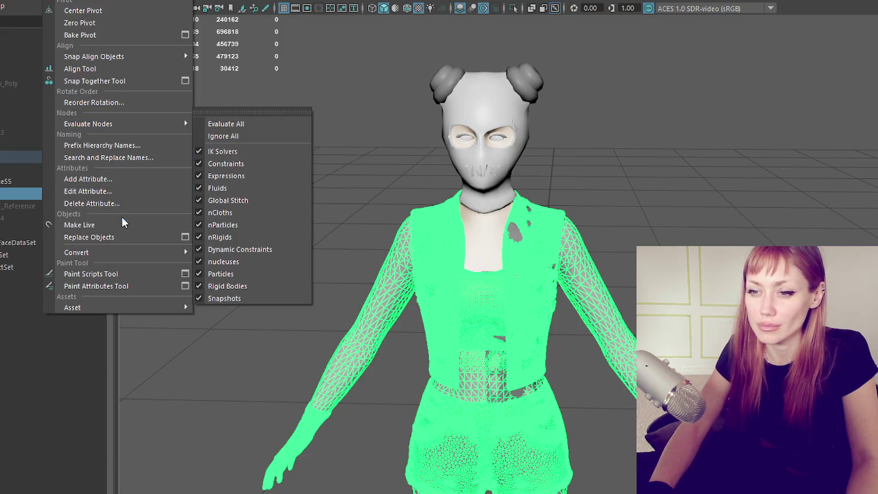